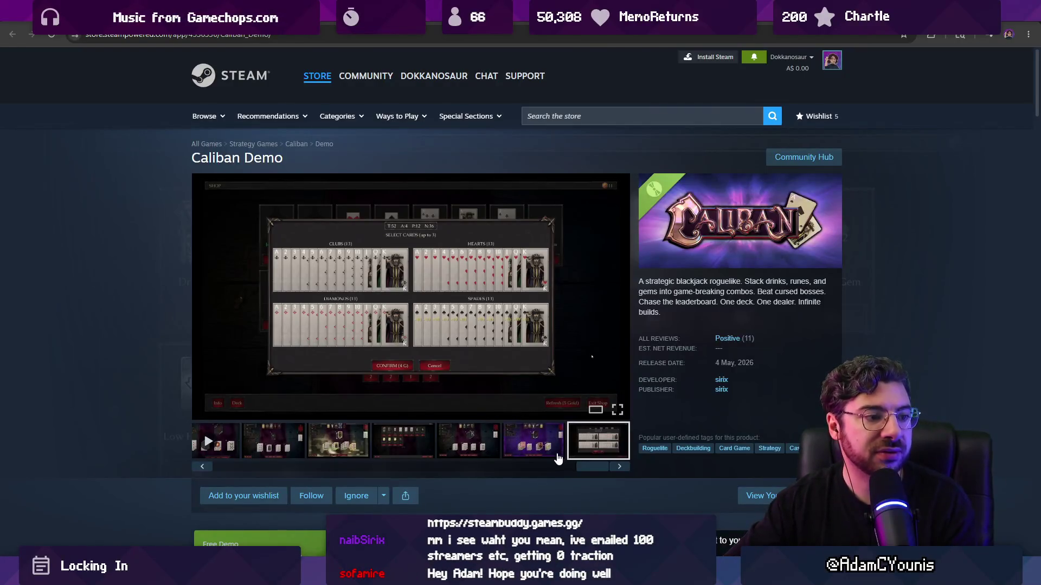
# Scroll the browser page, then bring up the three-circle plan/reality whiteboard sketch
pyautogui.moveTo(390, 385)
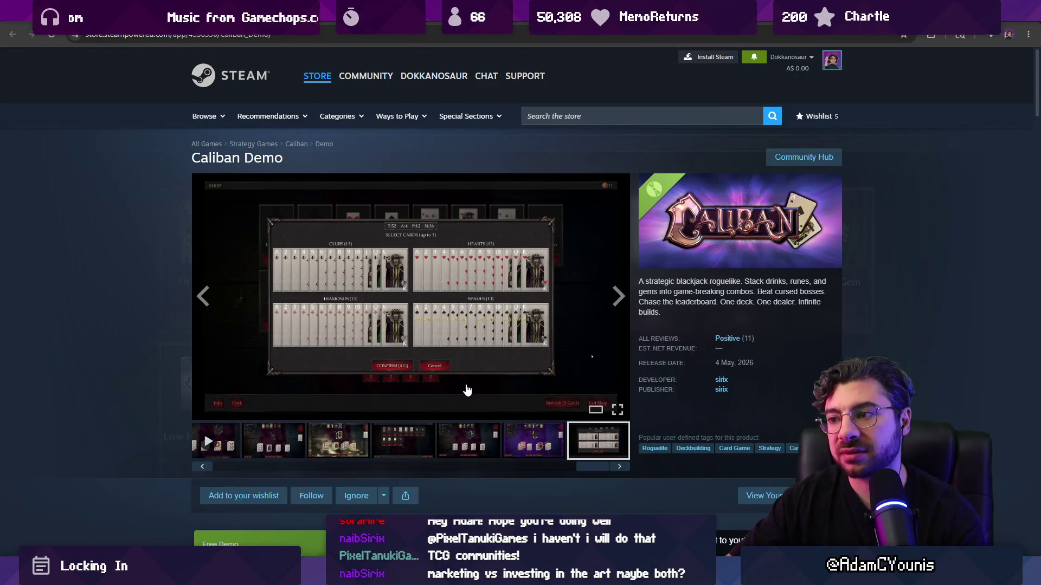
pyautogui.scroll(-2, 457, 385)
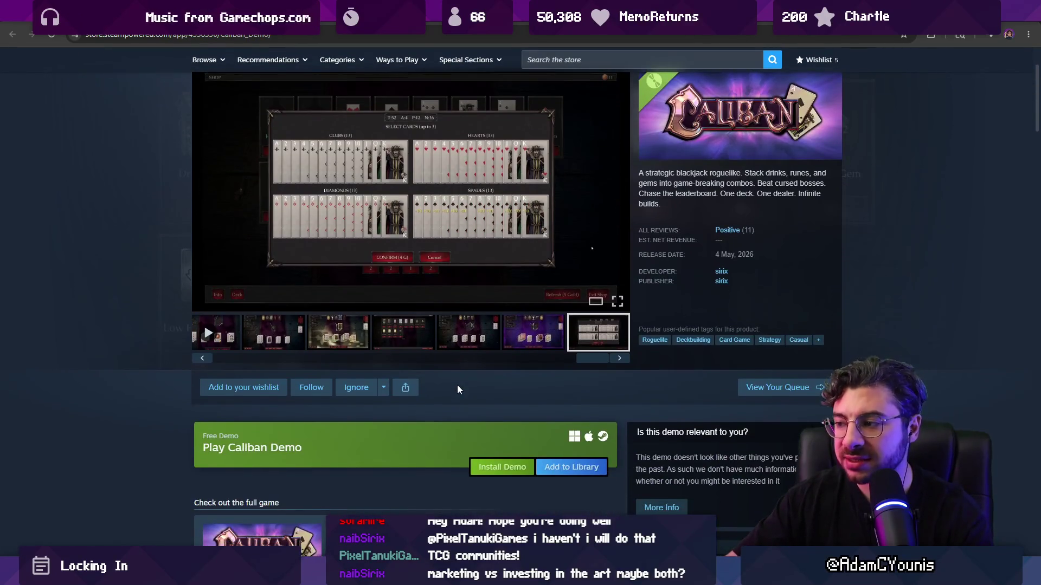
pyautogui.scroll(-3, 453, 385)
pyautogui.scroll(-4, 432, 385)
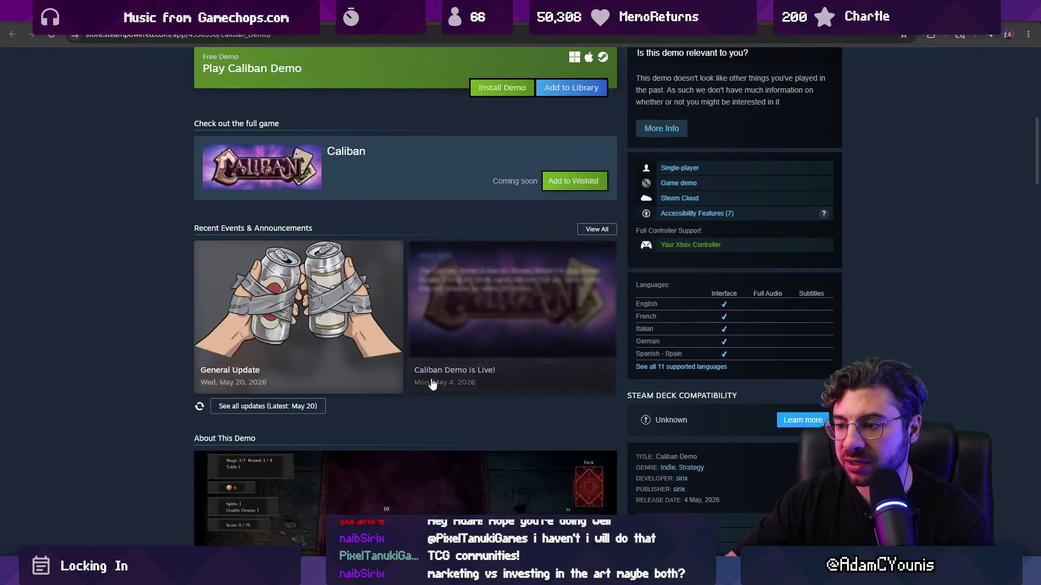
pyautogui.scroll(-3, 431, 383)
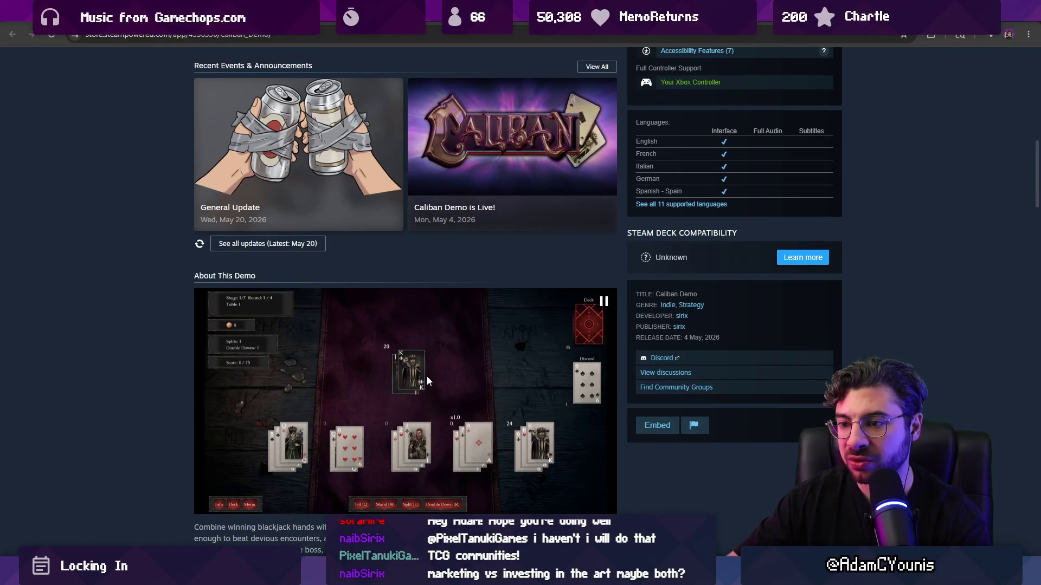
pyautogui.scroll(8, 426, 375)
pyautogui.scroll(4, 419, 373)
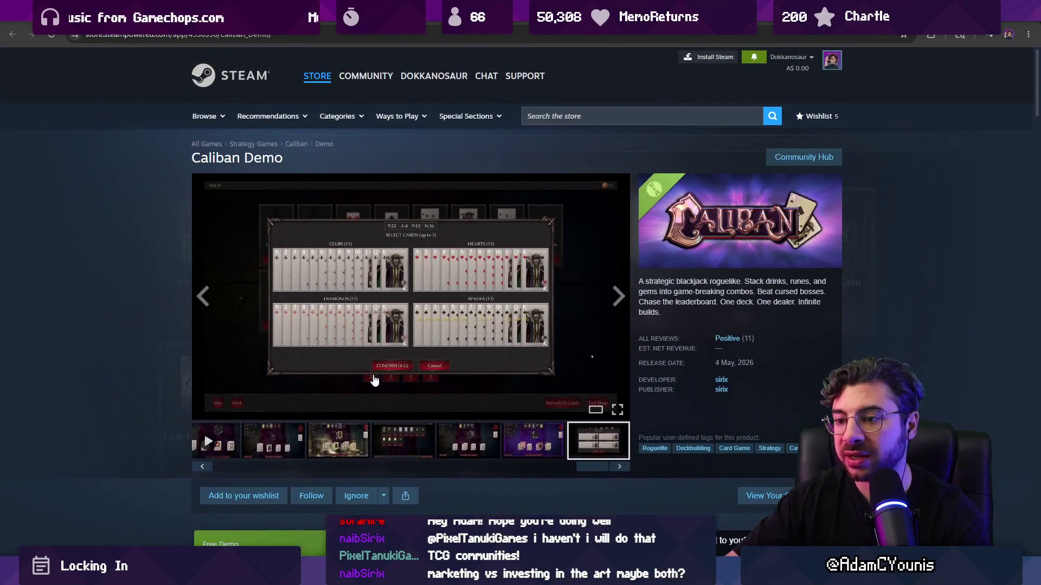
pyautogui.click(227, 447)
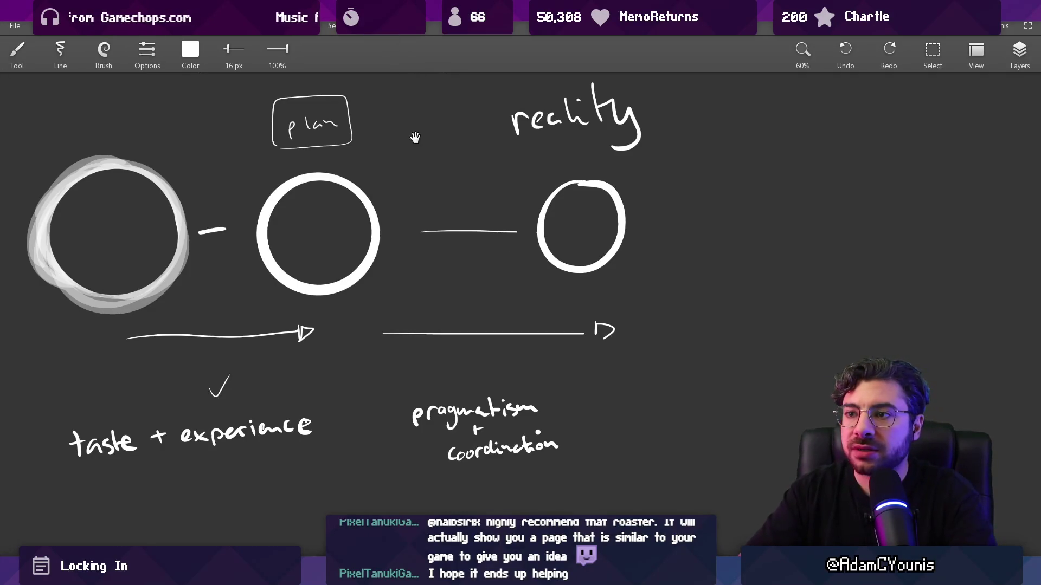
# Zoom out, pick the eraser, and centre the whole sketch with both diamonds visible
pyautogui.scroll(-5, 413, 134)
pyautogui.scroll(1, 412, 239)
pyautogui.press('e')
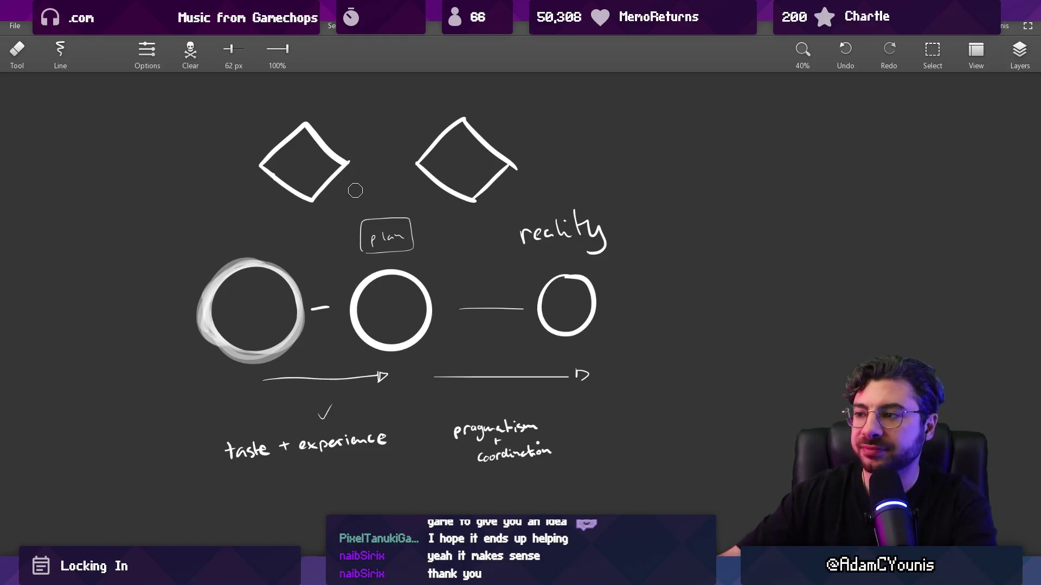
pyautogui.scroll(-2, 720, 293)
pyautogui.scroll(1, 573, 292)
pyautogui.moveTo(574, 292); pyautogui.dragTo(519, 325)
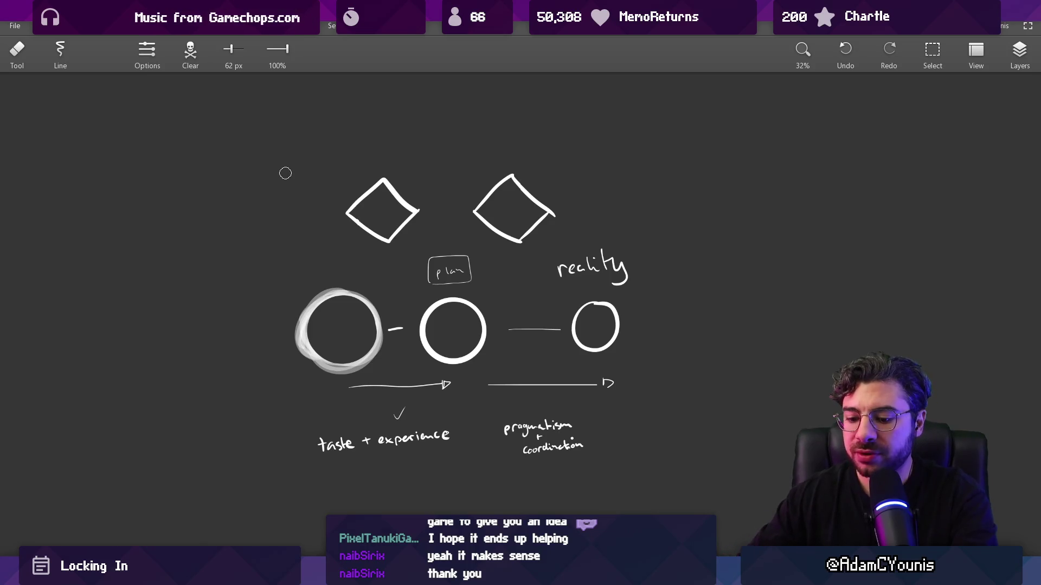
# Brush the left, top and right sides of a frame and erase the overhanging corner ends
pyautogui.press('b')
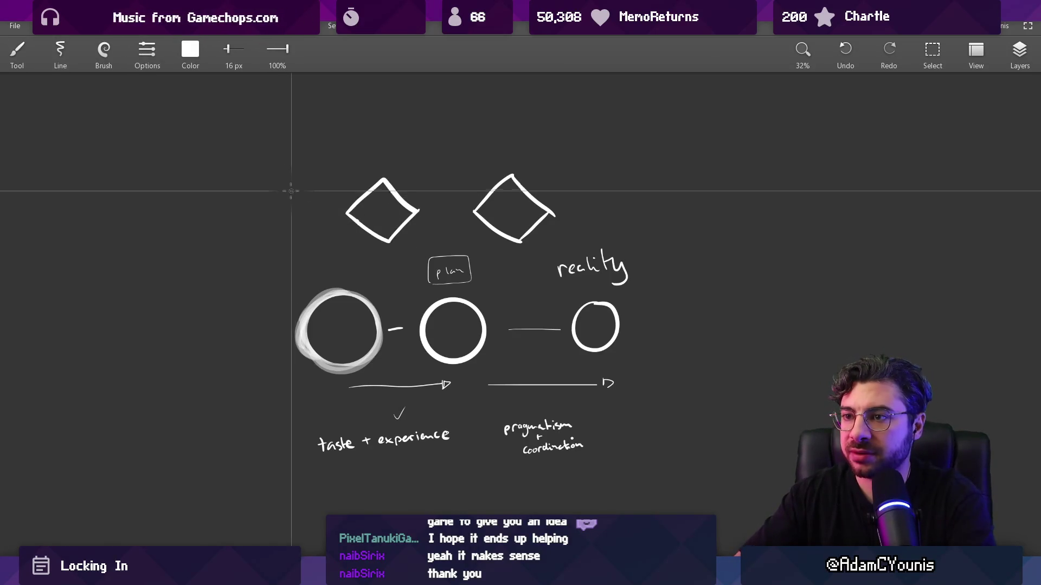
pyautogui.moveTo(283, 176)
pyautogui.mouseDown()
pyautogui.moveTo(284, 479)
pyautogui.moveTo(669, 478)
pyautogui.moveTo(666, 122)
pyautogui.mouseUp()
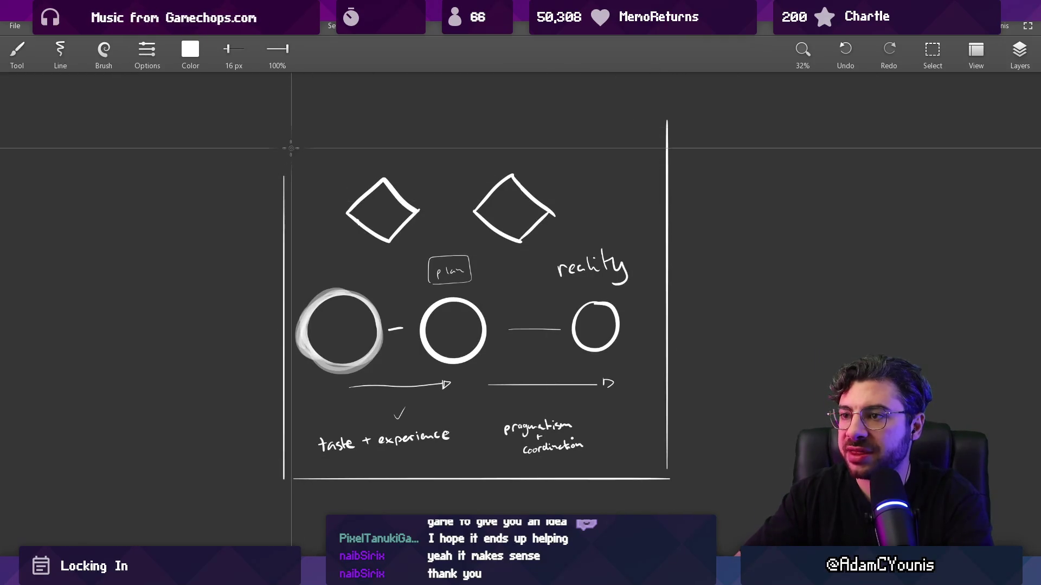
pyautogui.moveTo(278, 153); pyautogui.dragTo(700, 152)
pyautogui.press('e')
pyautogui.moveTo(662, 122)
pyautogui.mouseDown()
pyautogui.moveTo(667, 144)
pyautogui.moveTo(692, 153)
pyautogui.mouseUp()
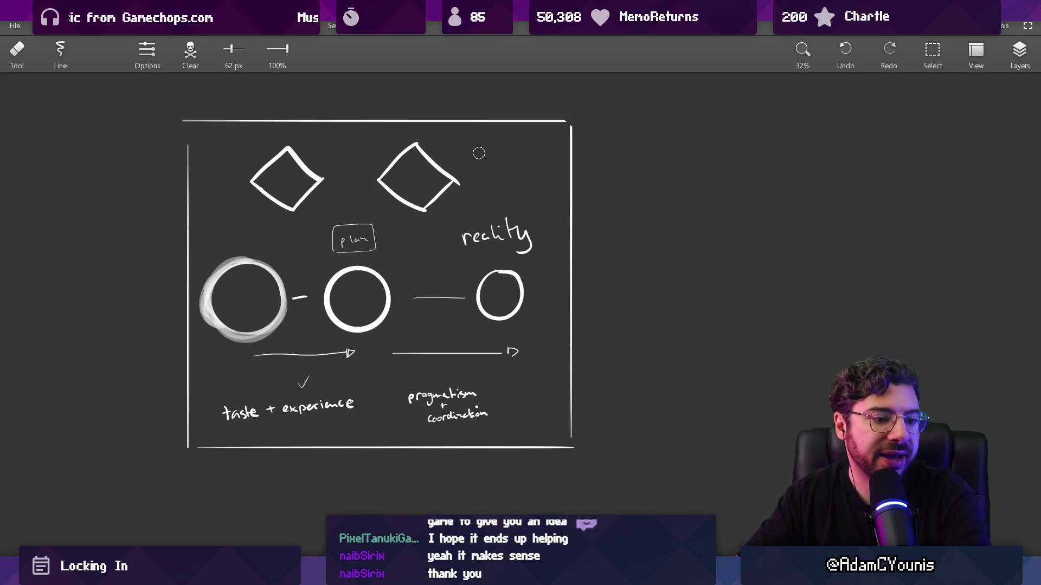
pyautogui.press('b')
pyautogui.moveTo(521, 209); pyautogui.dragTo(568, 212)
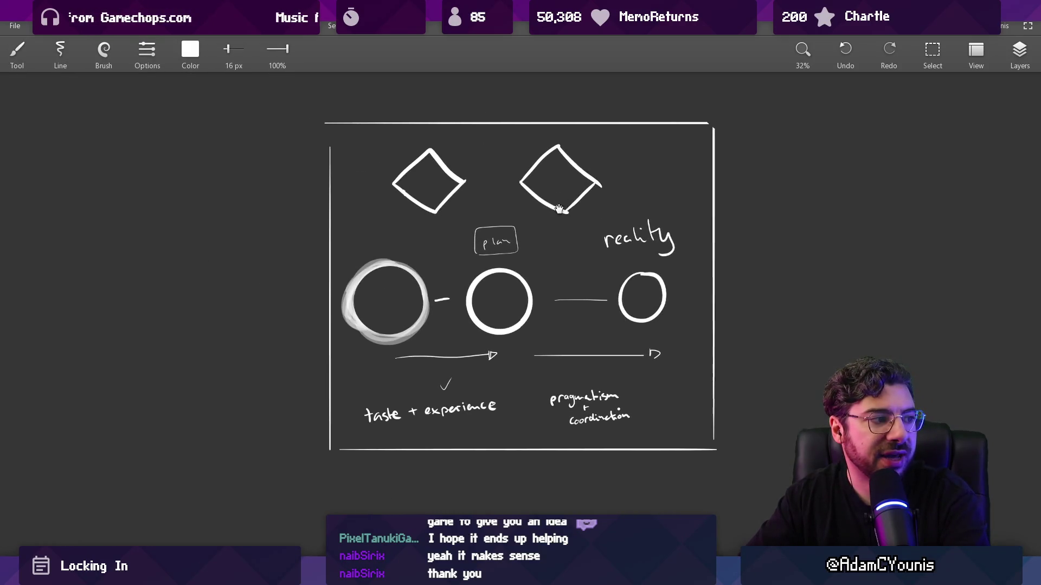
# Try loops around the taste + experience and pragmatism + coordination notes, undoing each one
pyautogui.scroll(3, 412, 217)
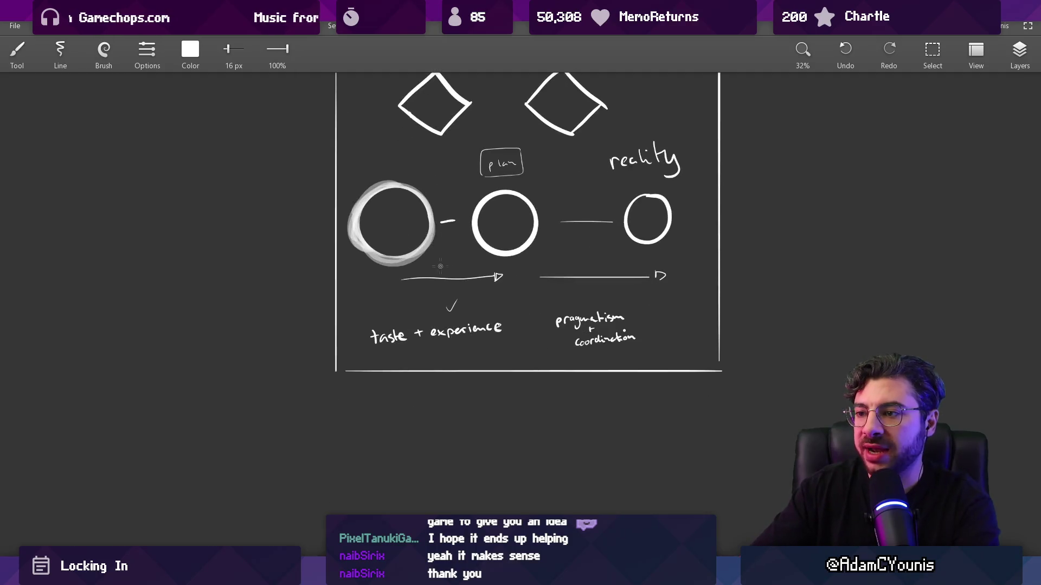
pyautogui.moveTo(349, 209); pyautogui.dragTo(524, 210)
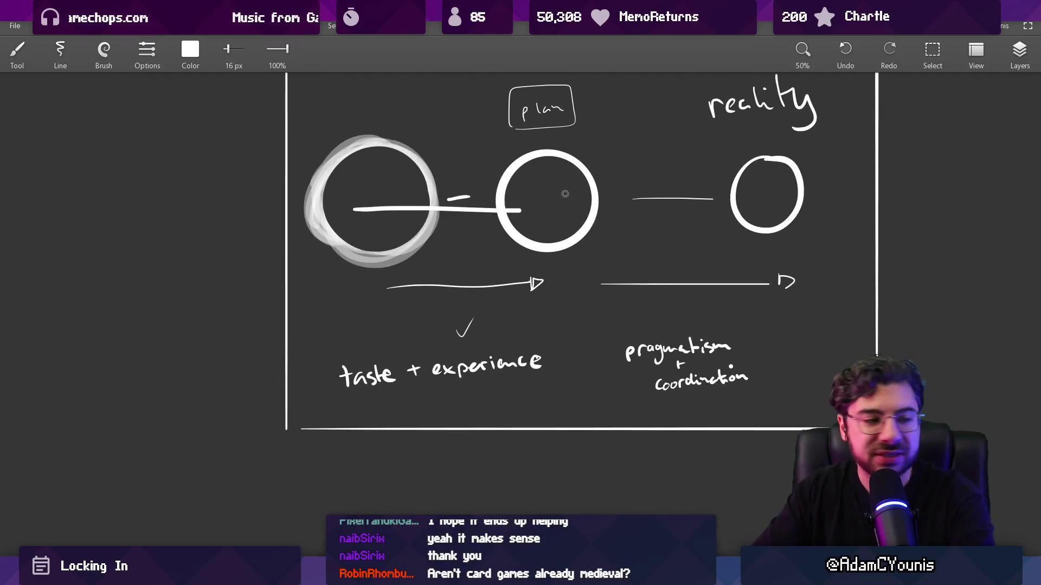
pyautogui.scroll(-2, 542, 220)
pyautogui.hotkey('ctrl', 'z')
pyautogui.moveTo(473, 222); pyautogui.dragTo(461, 246)
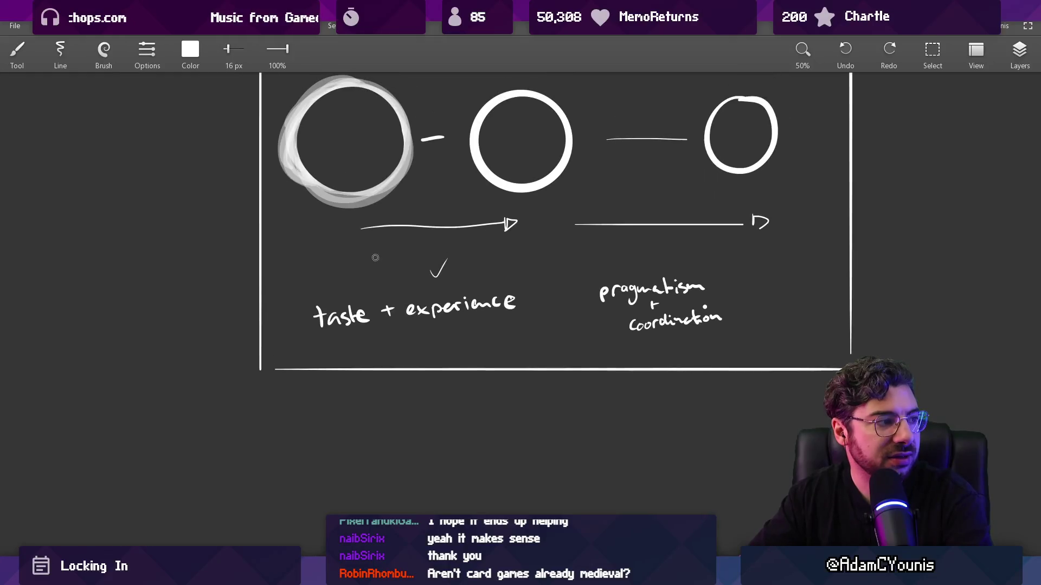
pyautogui.moveTo(353, 259)
pyautogui.mouseDown()
pyautogui.moveTo(508, 290)
pyautogui.moveTo(325, 275)
pyautogui.moveTo(351, 261)
pyautogui.mouseUp()
pyautogui.hotkey('ctrl', 'z')
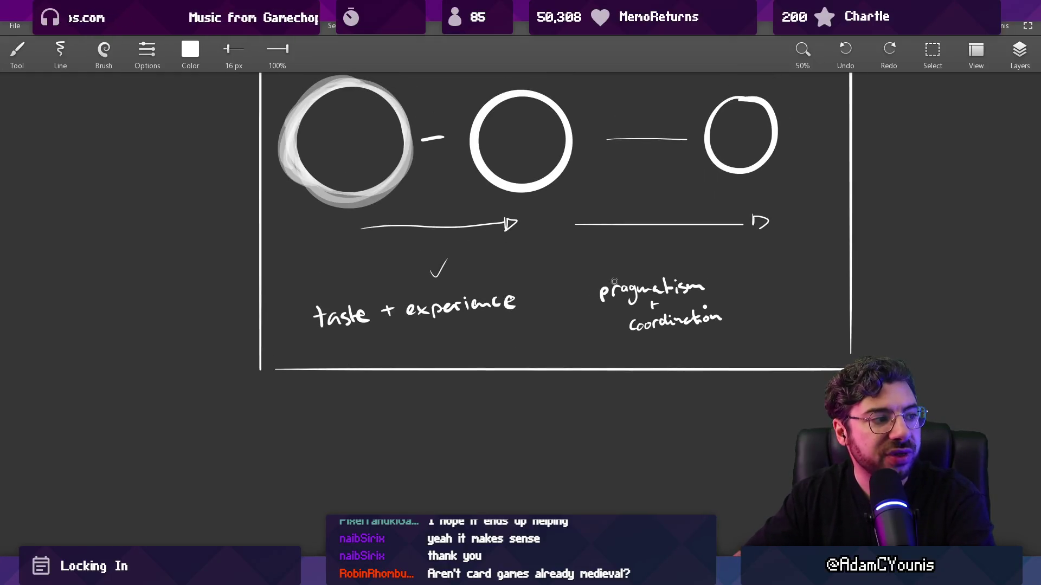
pyautogui.moveTo(683, 263)
pyautogui.mouseDown()
pyautogui.moveTo(562, 313)
pyautogui.moveTo(623, 255)
pyautogui.mouseUp()
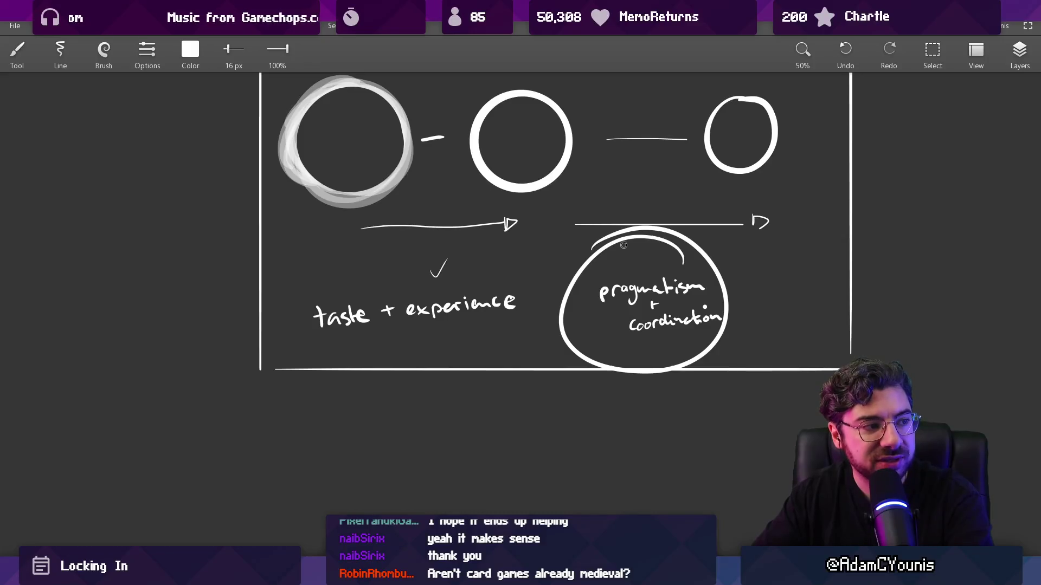
pyautogui.hotkey('ctrl', 'z')
pyautogui.moveTo(698, 254)
pyautogui.mouseDown()
pyautogui.moveTo(621, 362)
pyautogui.moveTo(630, 241)
pyautogui.mouseUp()
pyautogui.hotkey('ctrl', 'z')
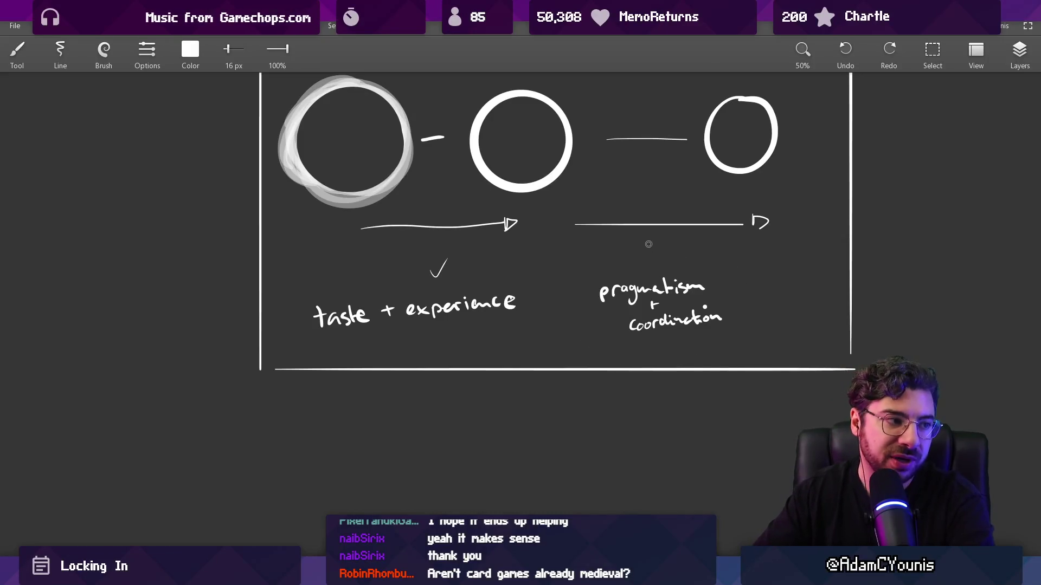
# Re-centre the sketch, try a pragmatism circle and left-arrow scribble, undo both, show the diamonds
pyautogui.scroll(-1, 648, 244)
pyautogui.scroll(1, 541, 202)
pyautogui.scroll(2, 538, 216)
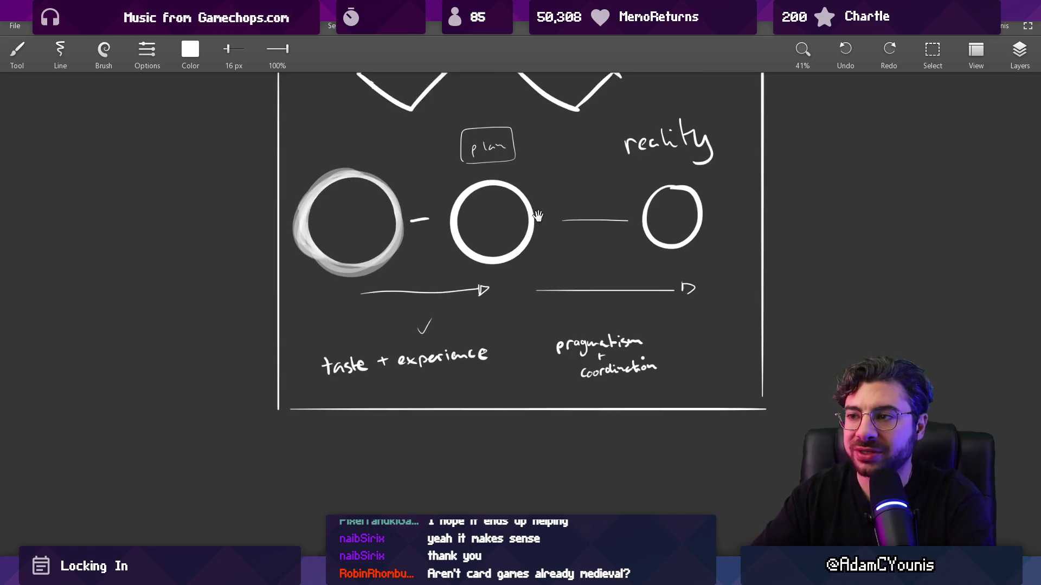
pyautogui.moveTo(537, 216); pyautogui.dragTo(477, 239)
pyautogui.press('e')
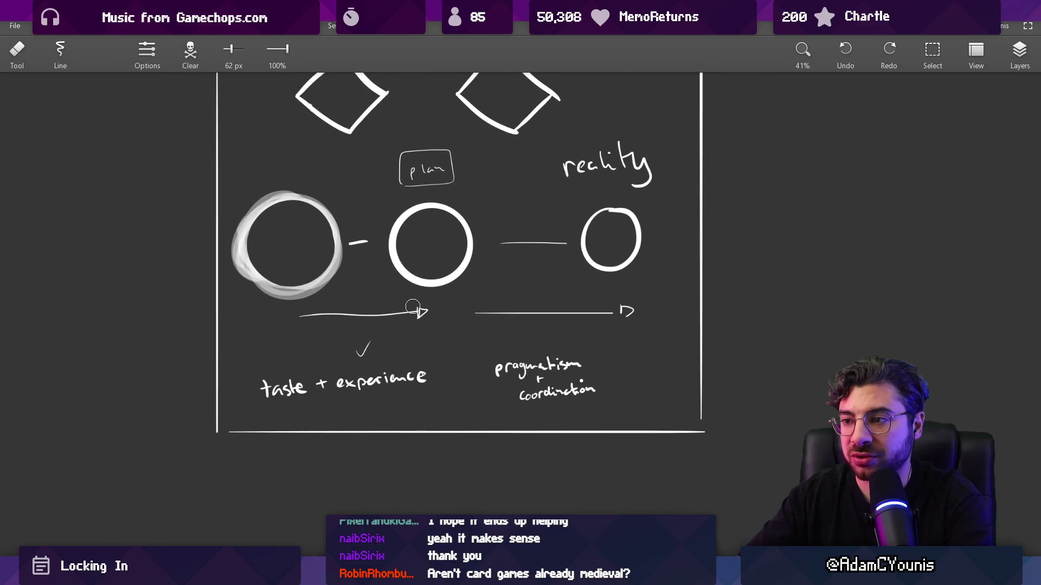
pyautogui.press('b')
pyautogui.moveTo(467, 360); pyautogui.dragTo(419, 289)
pyautogui.moveTo(513, 264); pyautogui.dragTo(491, 261)
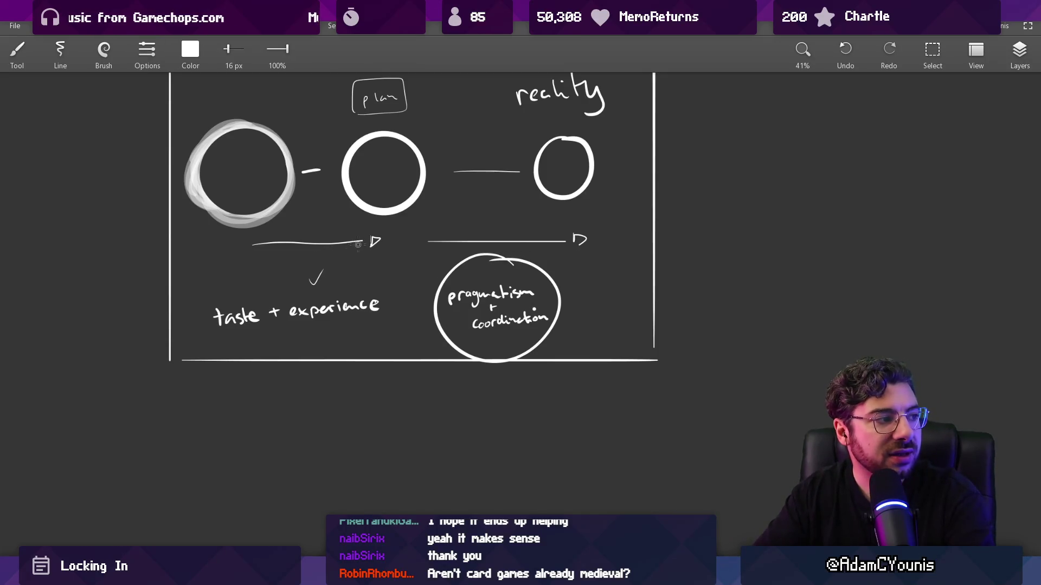
pyautogui.hotkey('ctrl', 'z')
pyautogui.hotkey('ctrl', 'z')
pyautogui.moveTo(239, 263)
pyautogui.mouseDown()
pyautogui.moveTo(330, 241)
pyautogui.moveTo(380, 253)
pyautogui.mouseUp()
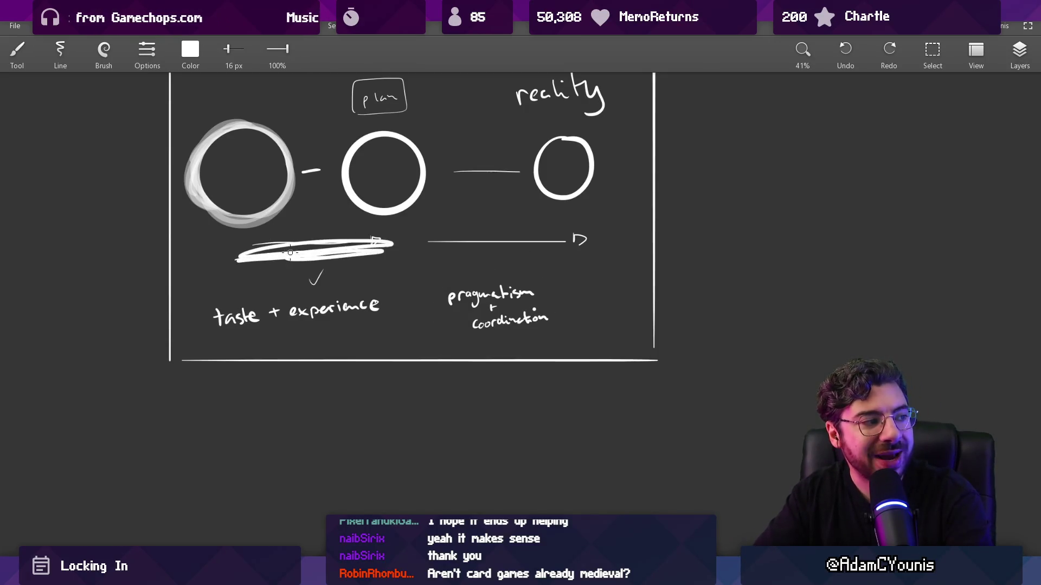
pyautogui.hotkey('ctrl', 'z')
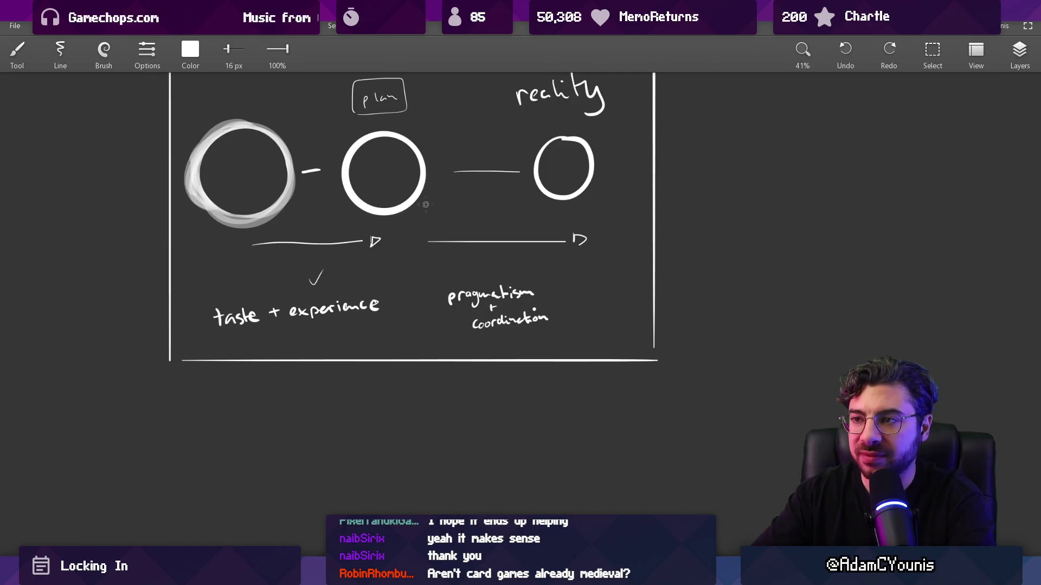
pyautogui.moveTo(420, 206); pyautogui.dragTo(423, 344)
# Zoom in on the diamonds, thicken the downward arrow's shaft between them, and erase its top tip
pyautogui.scroll(3, 433, 298)
pyautogui.moveTo(358, 150)
pyautogui.mouseDown()
pyautogui.moveTo(363, 231)
pyautogui.moveTo(347, 205)
pyautogui.moveTo(346, 214)
pyautogui.moveTo(356, 225)
pyautogui.mouseUp()
pyautogui.press('e')
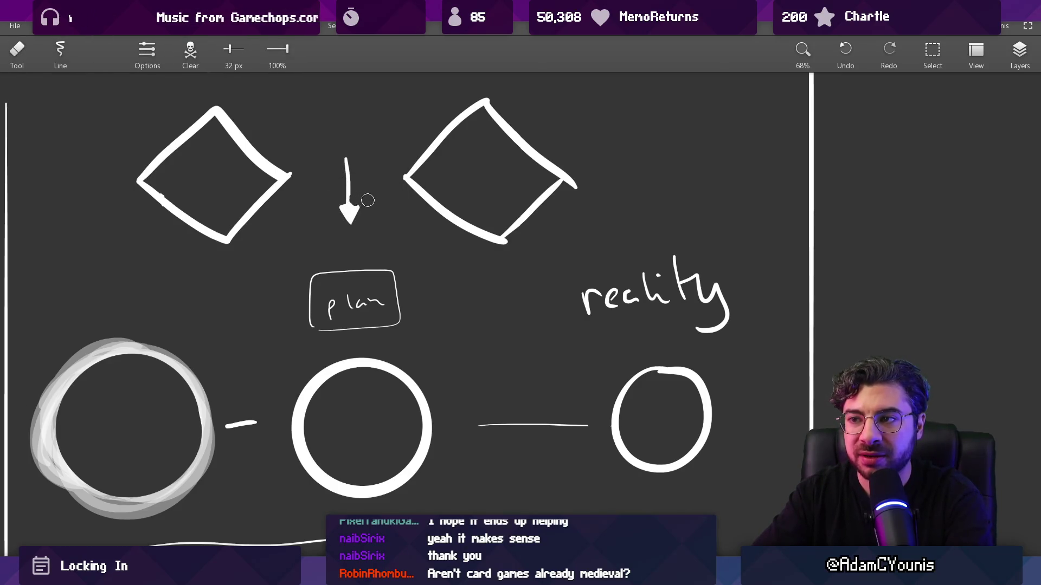
pyautogui.press('b')
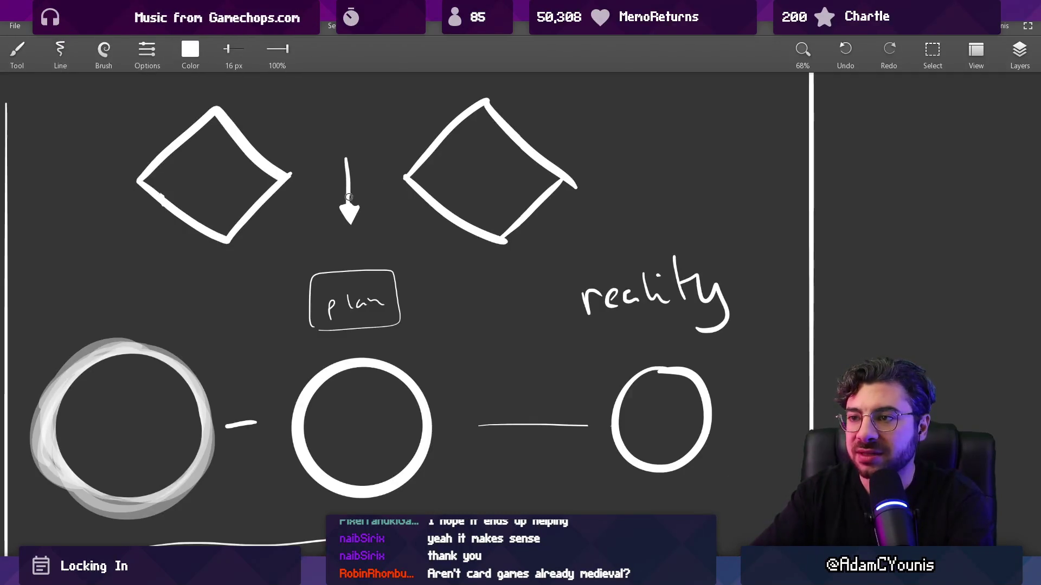
pyautogui.moveTo(349, 155)
pyautogui.mouseDown()
pyautogui.moveTo(350, 190)
pyautogui.moveTo(374, 153)
pyautogui.mouseUp()
pyautogui.press('e')
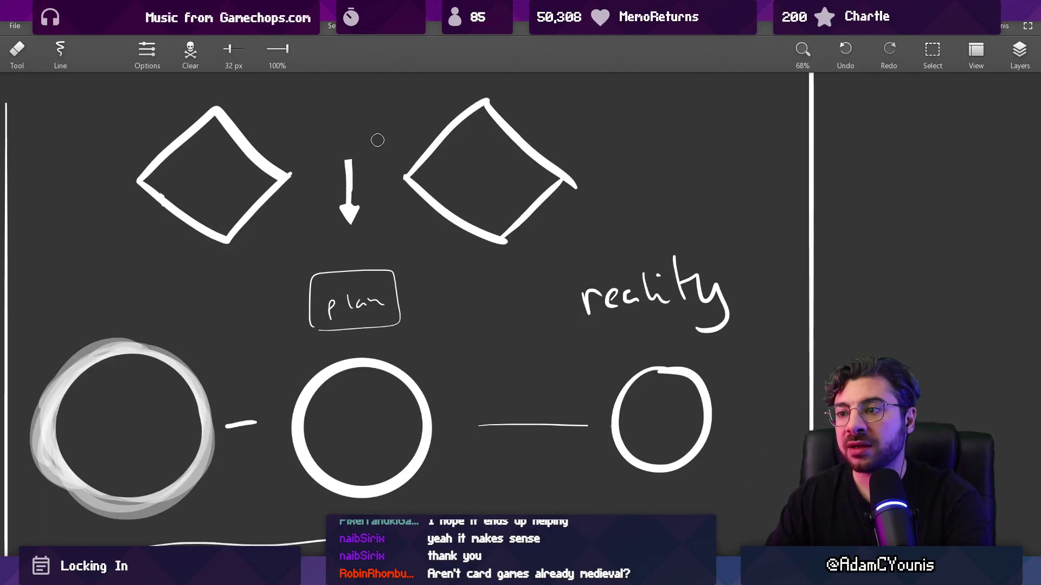
pyautogui.scroll(-3, 395, 195)
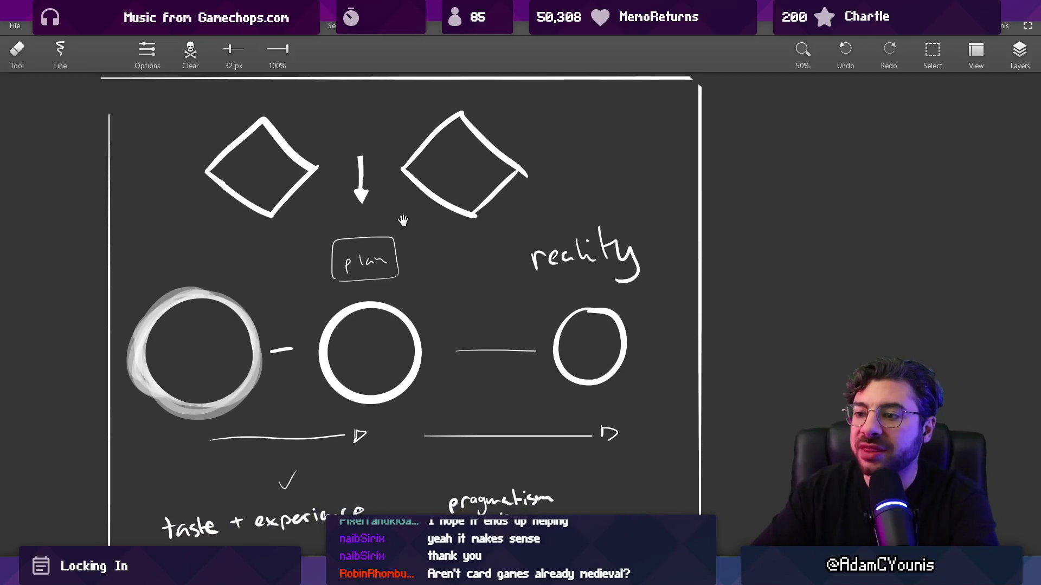
pyautogui.moveTo(409, 236); pyautogui.dragTo(422, 230)
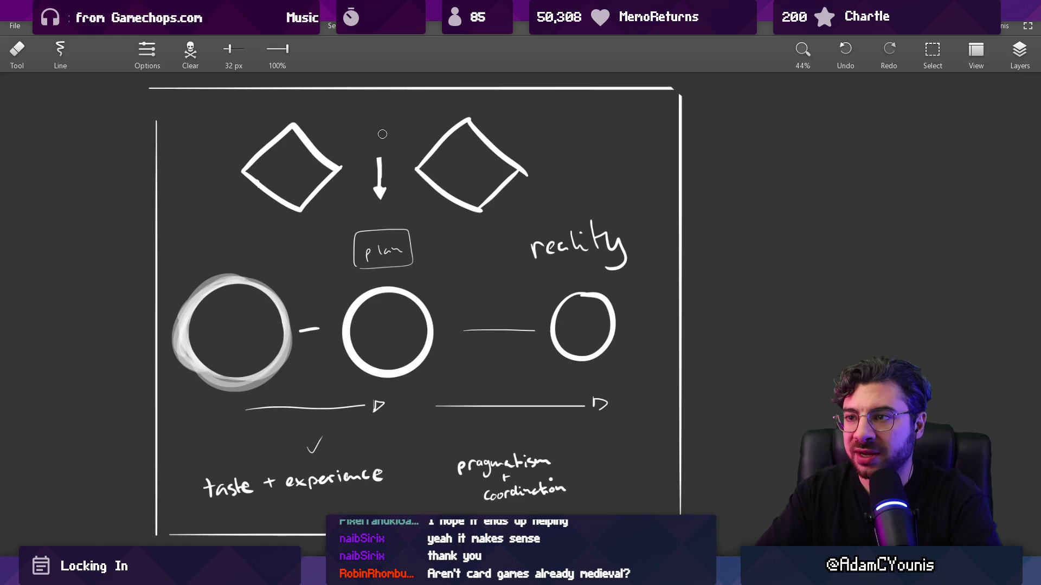
# Draw a $ sign beside the sketch and lasso-move it slightly left
pyautogui.press('b')
pyautogui.moveTo(384, 130)
pyautogui.mouseDown()
pyautogui.moveTo(404, 155)
pyautogui.moveTo(284, 125)
pyautogui.moveTo(215, 142)
pyautogui.moveTo(542, 141)
pyautogui.moveTo(365, 151)
pyautogui.mouseUp()
pyautogui.press('l')
pyautogui.moveTo(417, 236)
pyautogui.mouseDown()
pyautogui.moveTo(369, 202)
pyautogui.moveTo(336, 226)
pyautogui.mouseUp()
pyautogui.press('b')
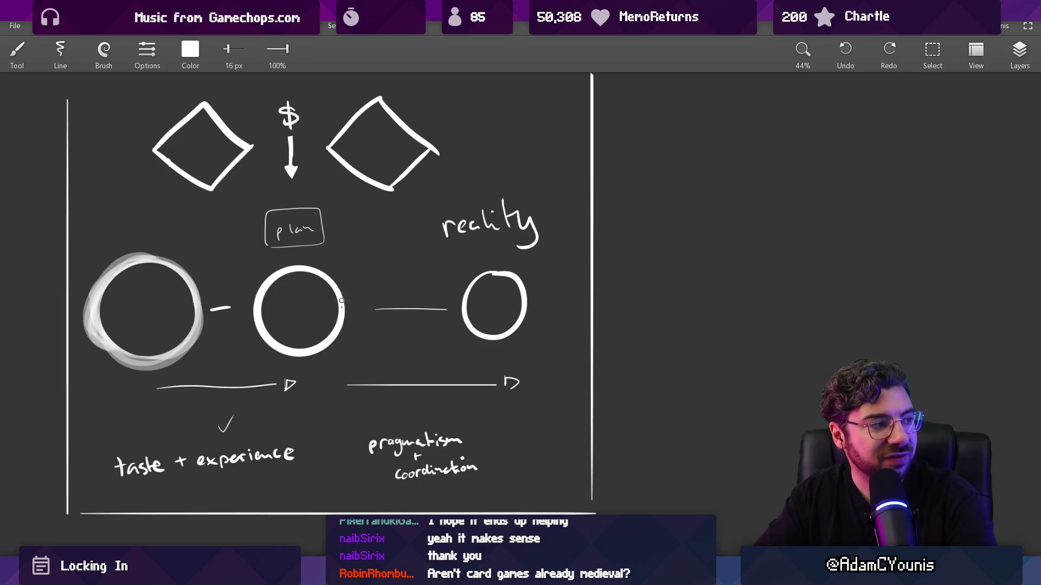
# Try loops around the middle and right circles, undoing each one
pyautogui.moveTo(313, 265)
pyautogui.mouseDown()
pyautogui.moveTo(248, 301)
pyautogui.moveTo(255, 277)
pyautogui.mouseUp()
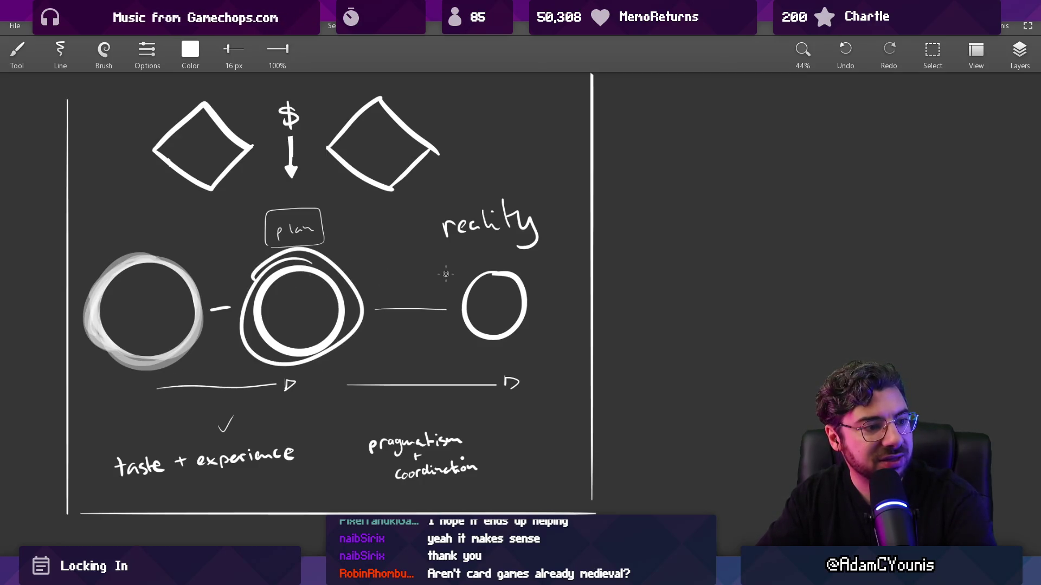
pyautogui.hotkey('ctrl', 'z')
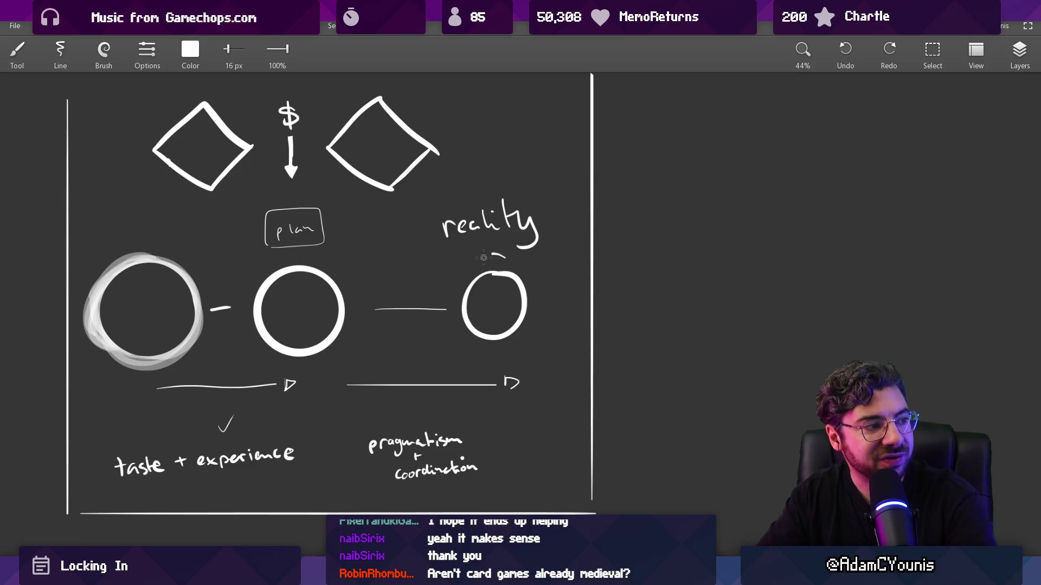
pyautogui.moveTo(483, 258); pyautogui.dragTo(510, 258)
pyautogui.hotkey('ctrl', 'z')
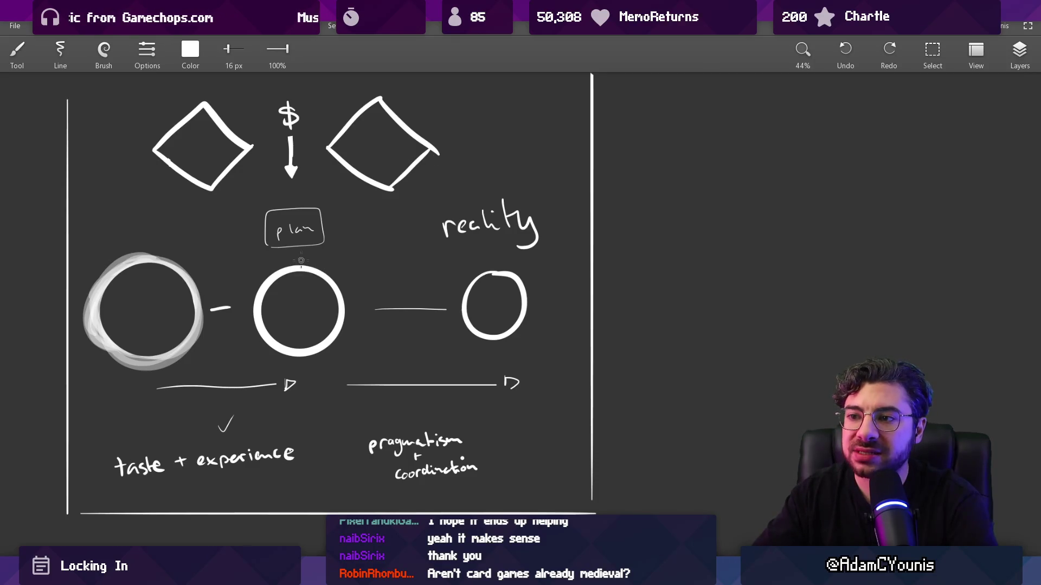
pyautogui.moveTo(300, 260)
pyautogui.mouseDown()
pyautogui.moveTo(290, 264)
pyautogui.moveTo(287, 387)
pyautogui.moveTo(305, 257)
pyautogui.mouseUp()
pyautogui.hotkey('ctrl', 'z')
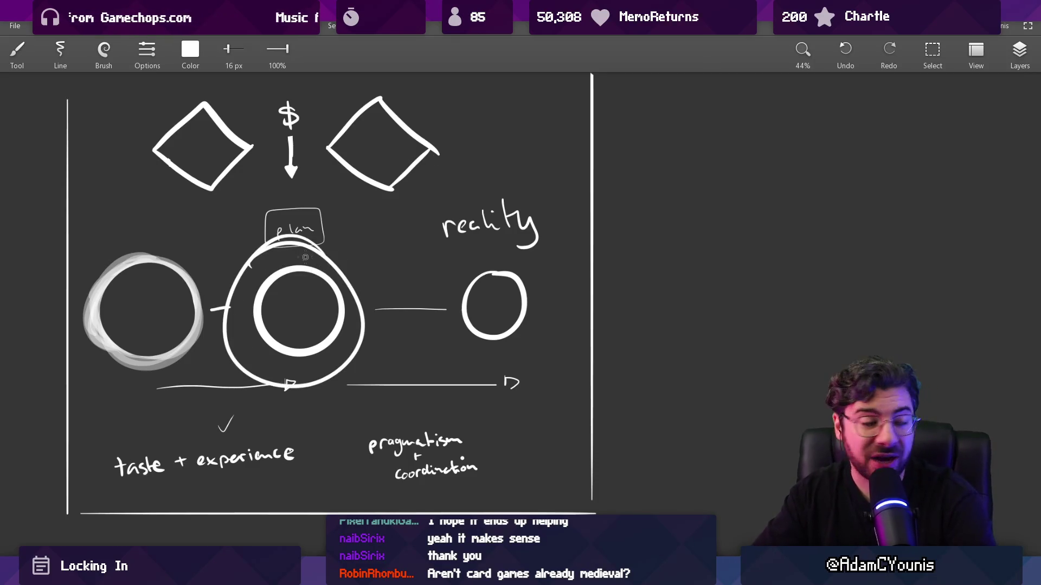
pyautogui.hotkey('ctrl', 'z')
# Try loops around the $ arrow and middle circle plus a stroke, undo them, and switch to Unity
pyautogui.moveTo(306, 104)
pyautogui.mouseDown()
pyautogui.moveTo(254, 163)
pyautogui.moveTo(314, 108)
pyautogui.mouseUp()
pyautogui.hotkey('ctrl', 'z')
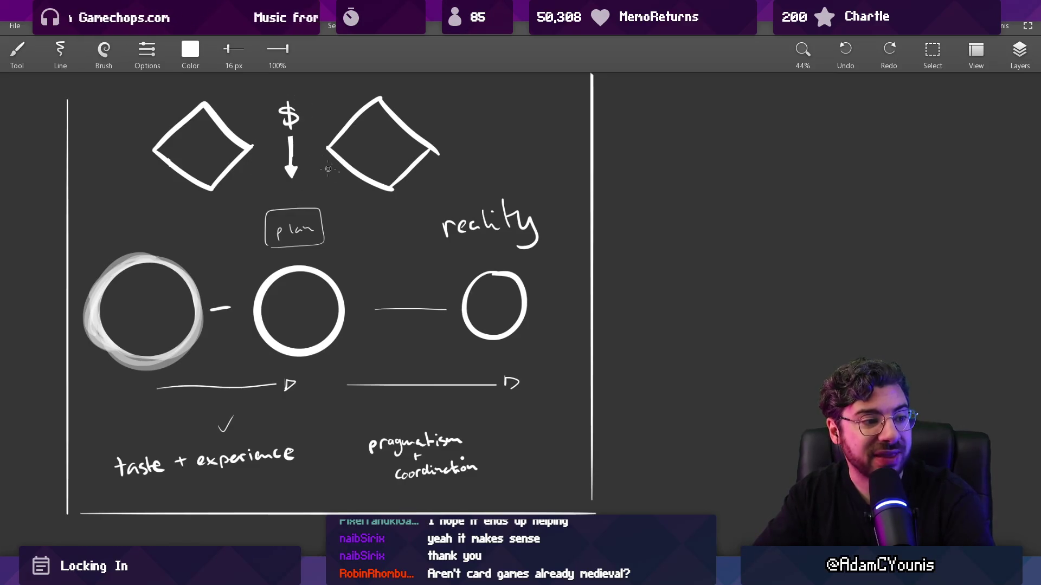
pyautogui.moveTo(342, 256); pyautogui.dragTo(335, 270)
pyautogui.hotkey('ctrl', 'z')
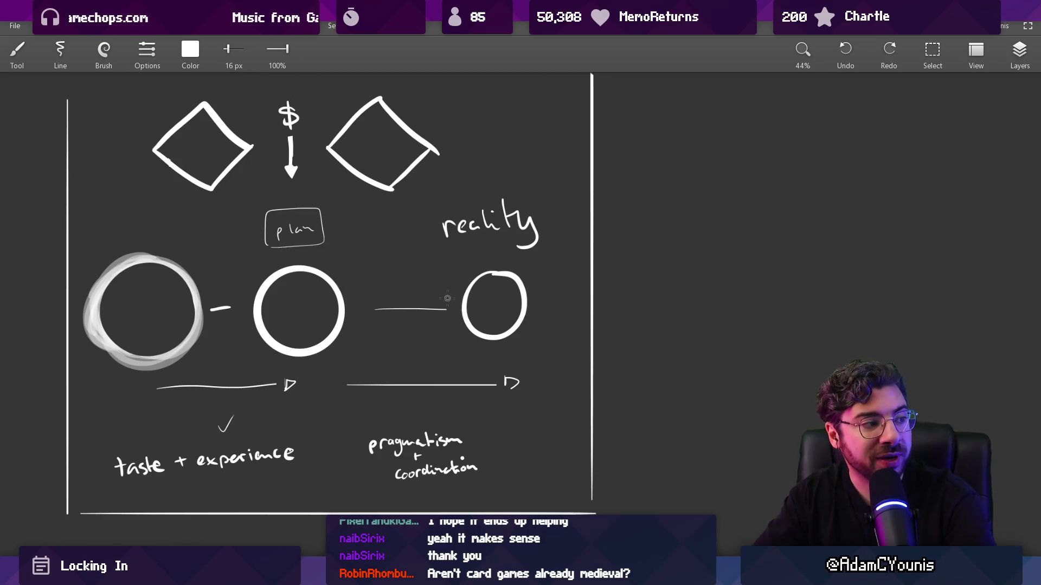
pyautogui.moveTo(436, 295); pyautogui.dragTo(434, 342)
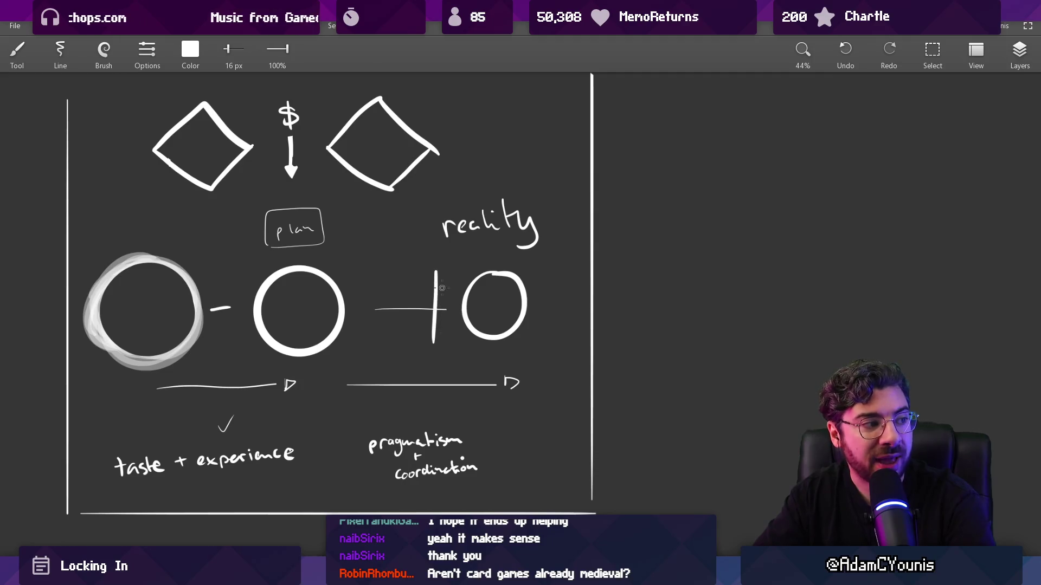
pyautogui.hotkey('ctrl', 'z')
pyautogui.hotkey('ctrl', 'z')
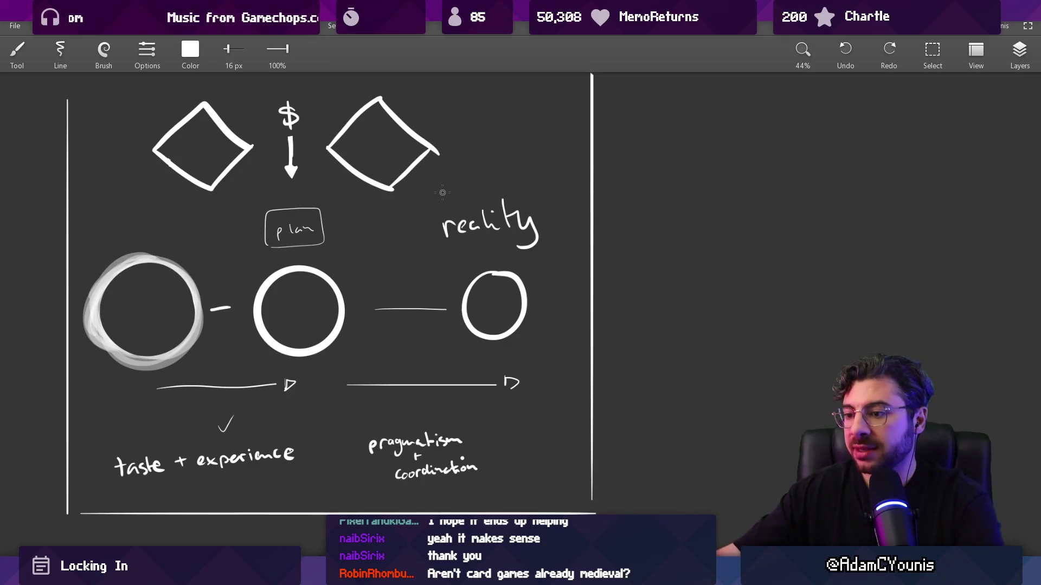
pyautogui.hotkey('alt', 'Tab')
pyautogui.scroll(-3, 496, 292)
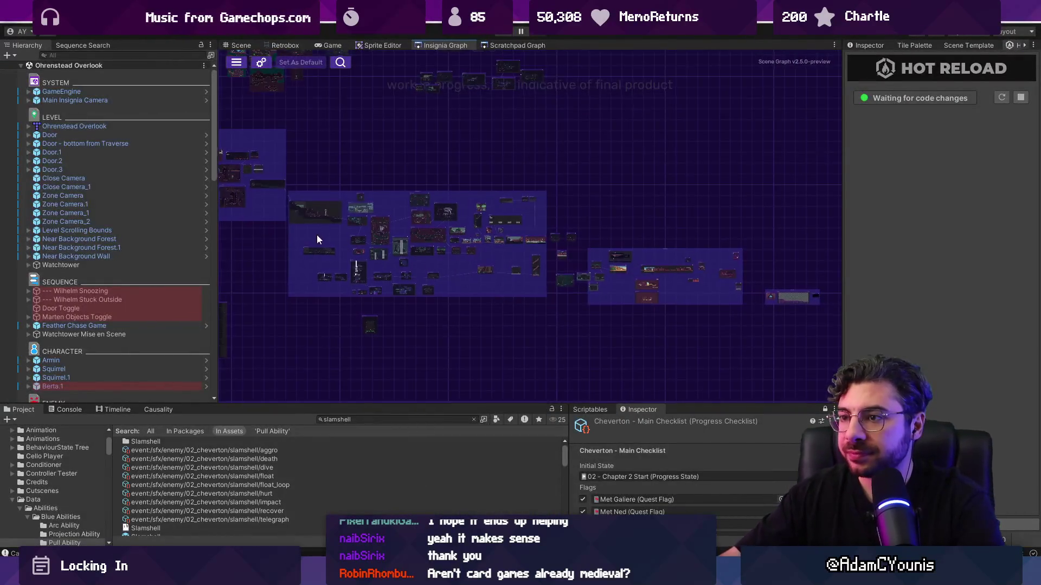
# Pan the Insignia Graph, narrow the Hierarchy, show the Inspector, and box-select a room-node cluster
pyautogui.scroll(2, 316, 235)
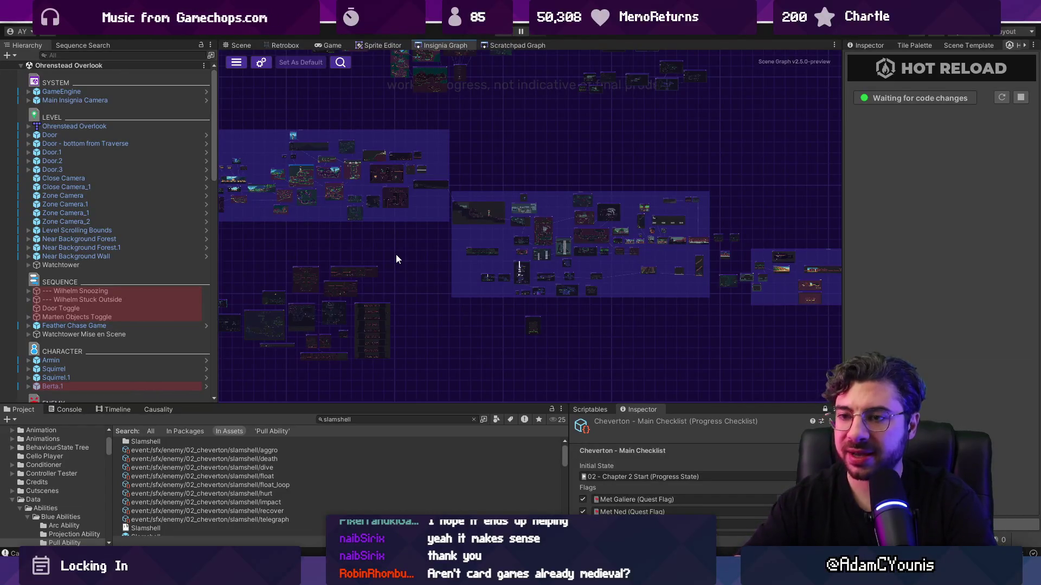
pyautogui.moveTo(366, 183); pyautogui.dragTo(479, 232)
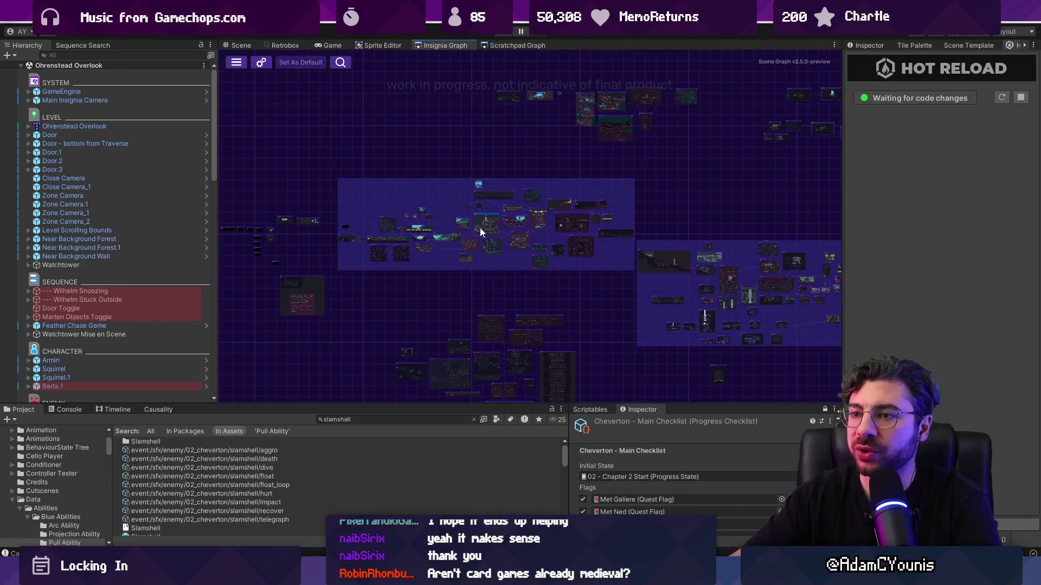
pyautogui.moveTo(217, 197); pyautogui.dragTo(175, 197)
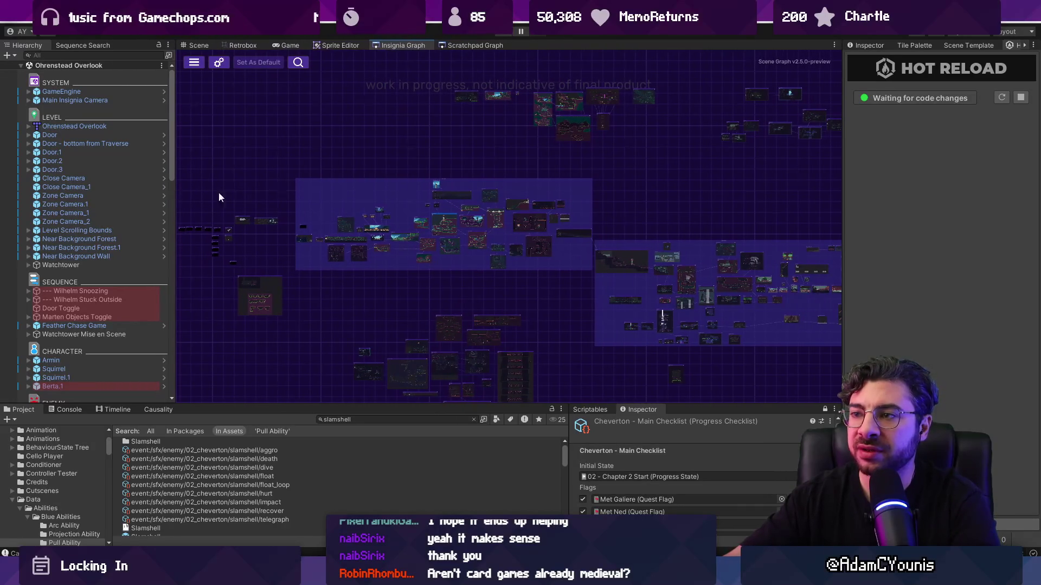
pyautogui.click(867, 47)
pyautogui.scroll(3, 393, 185)
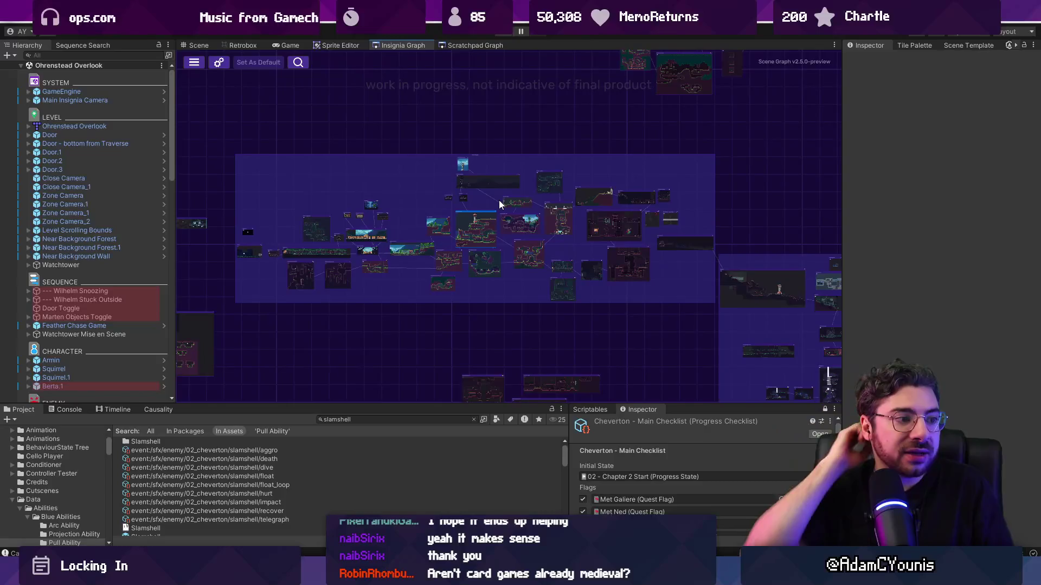
pyautogui.moveTo(244, 142)
pyautogui.mouseDown()
pyautogui.moveTo(700, 312)
pyautogui.moveTo(548, 289)
pyautogui.moveTo(189, 182)
pyautogui.mouseUp()
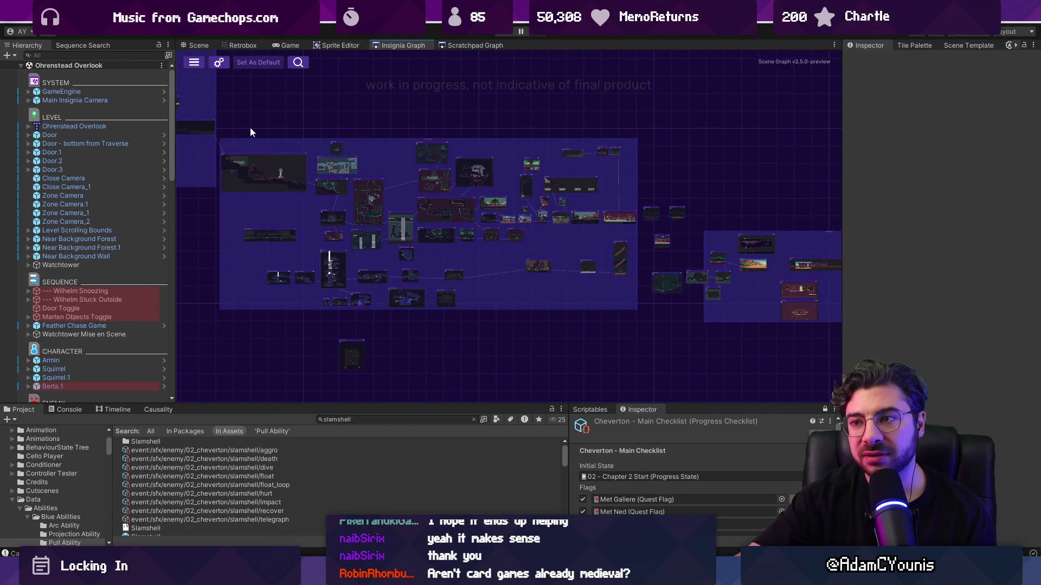
# Frame the selected room nodes with F and box-select another group of room nodes
pyautogui.press('f')
pyautogui.moveTo(286, 164); pyautogui.dragTo(740, 332)
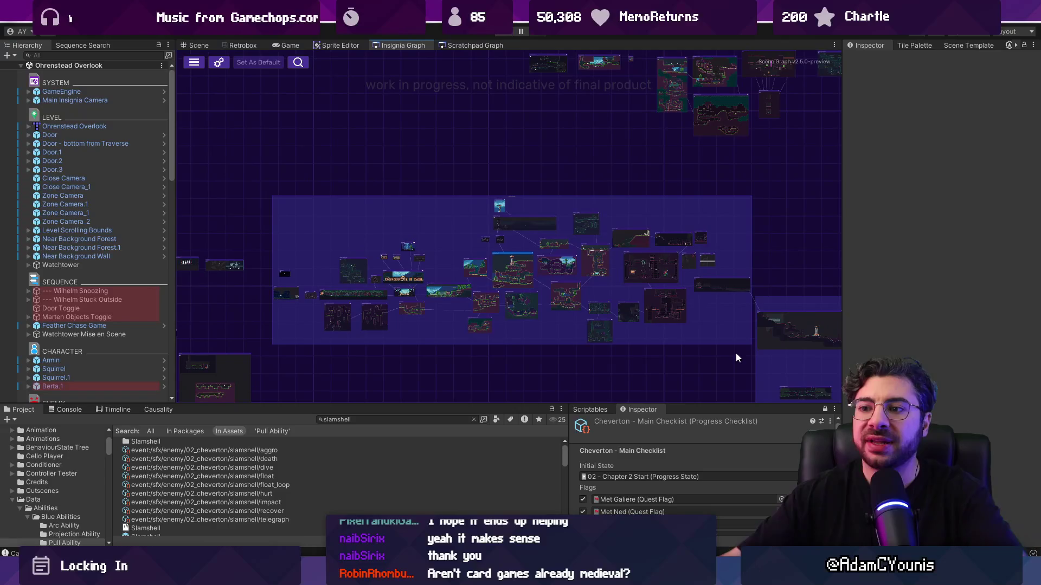
# Enlarge the bottom panels, widen the Project panel beside the checklist, and pan the graph up-left
pyautogui.moveTo(446, 404); pyautogui.dragTo(488, 364)
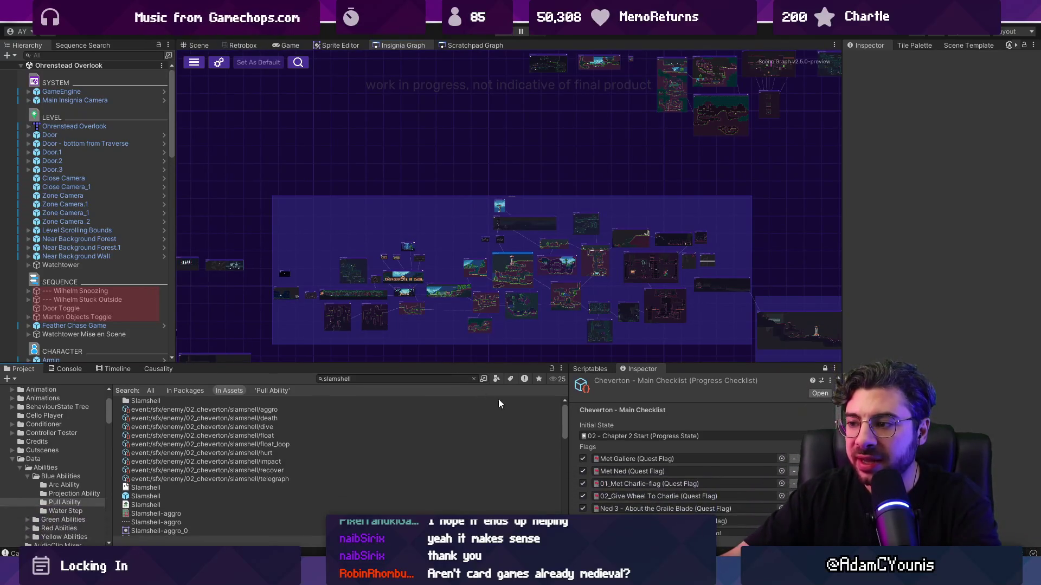
pyautogui.moveTo(570, 411); pyautogui.dragTo(648, 411)
pyautogui.moveTo(501, 331); pyautogui.dragTo(420, 272)
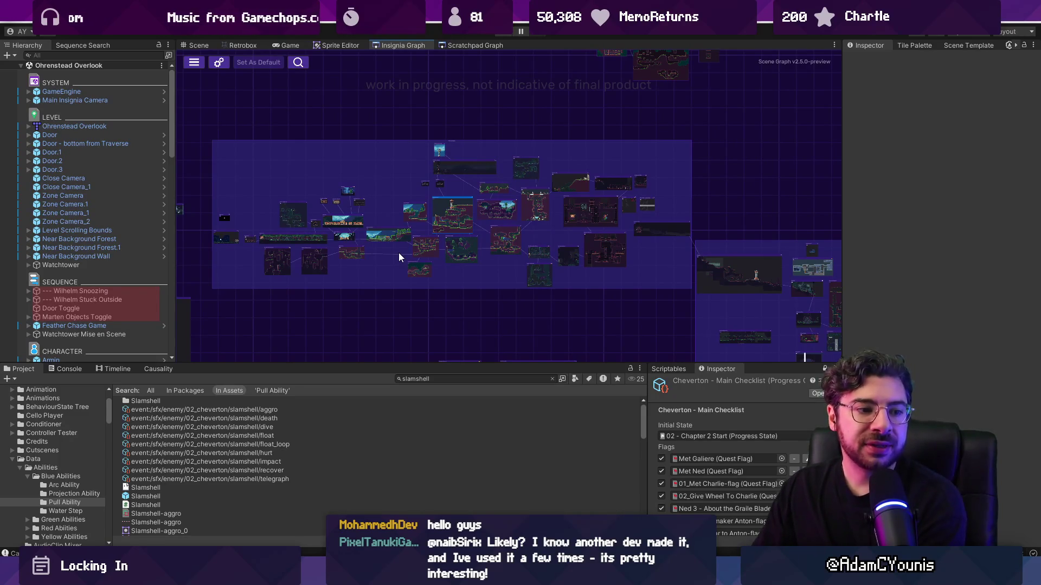
# Lower the bottom panels to enlarge the graph, reframe it, then make the panels slightly taller
pyautogui.scroll(-2, 360, 252)
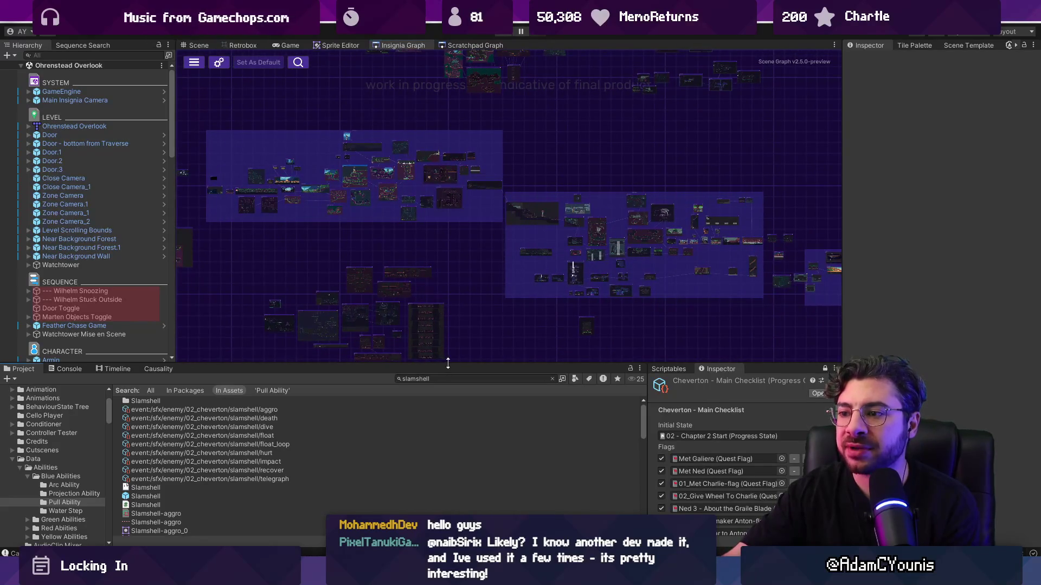
pyautogui.moveTo(444, 364); pyautogui.dragTo(448, 430)
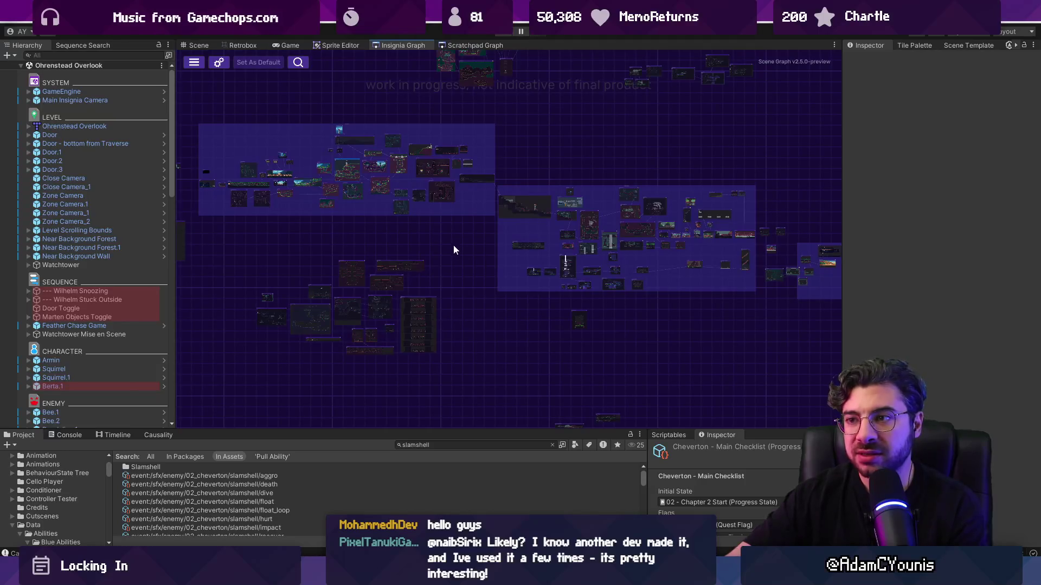
pyautogui.scroll(5, 286, 194)
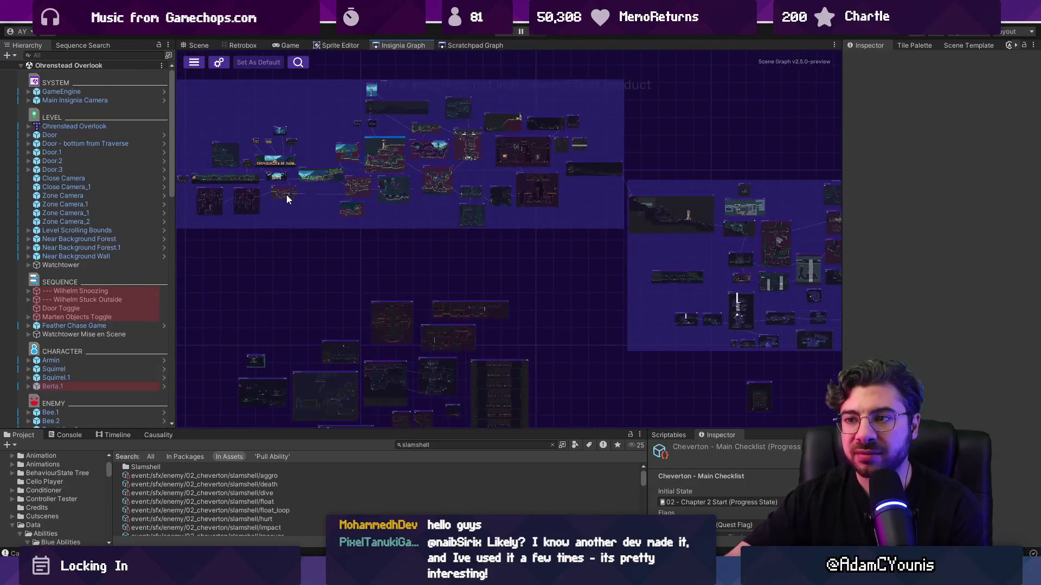
pyautogui.moveTo(287, 194); pyautogui.dragTo(347, 244)
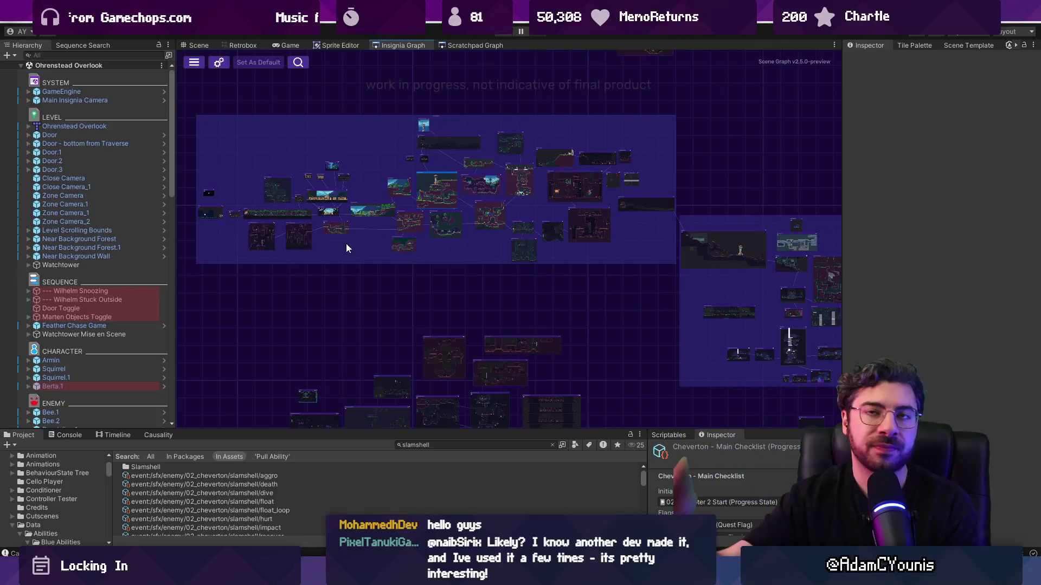
pyautogui.scroll(1, 357, 255)
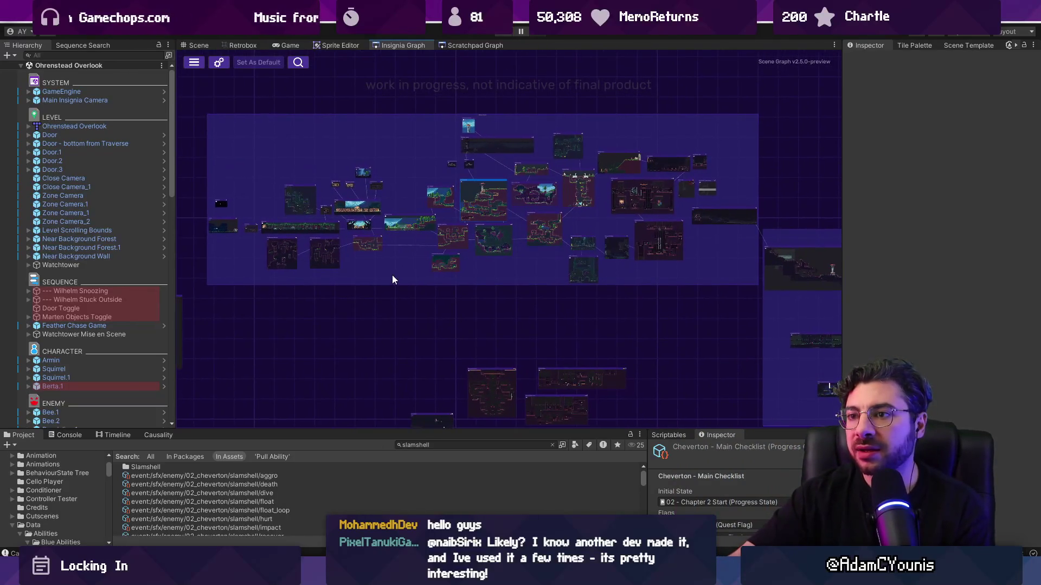
pyautogui.moveTo(427, 429); pyautogui.dragTo(427, 394)
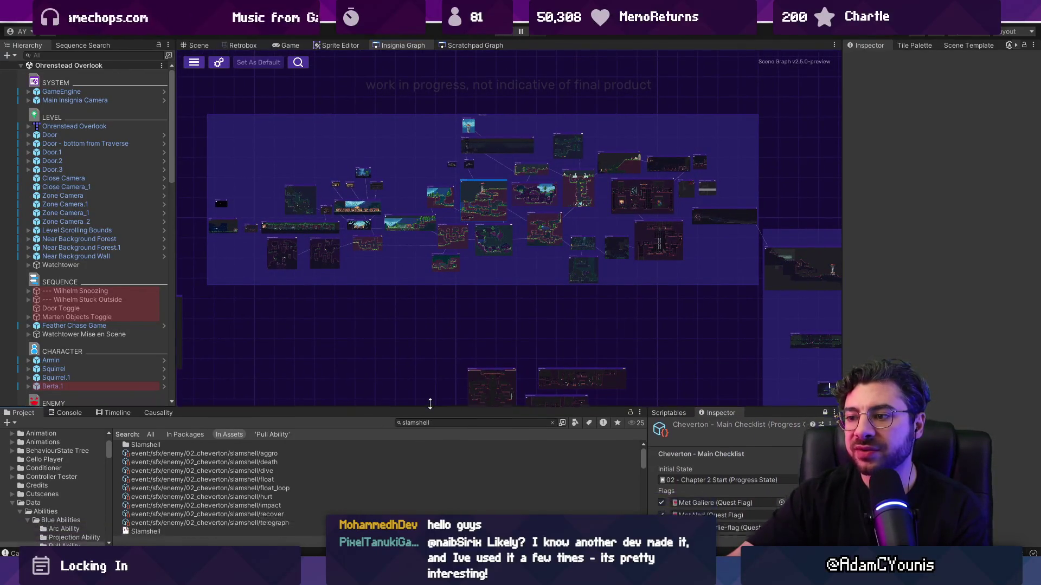
# Clear the 'slamshell' Project search, zoom out the graph, and switch to the SteamBuddy browser page
pyautogui.click(535, 407)
pyautogui.press('BackSpace')
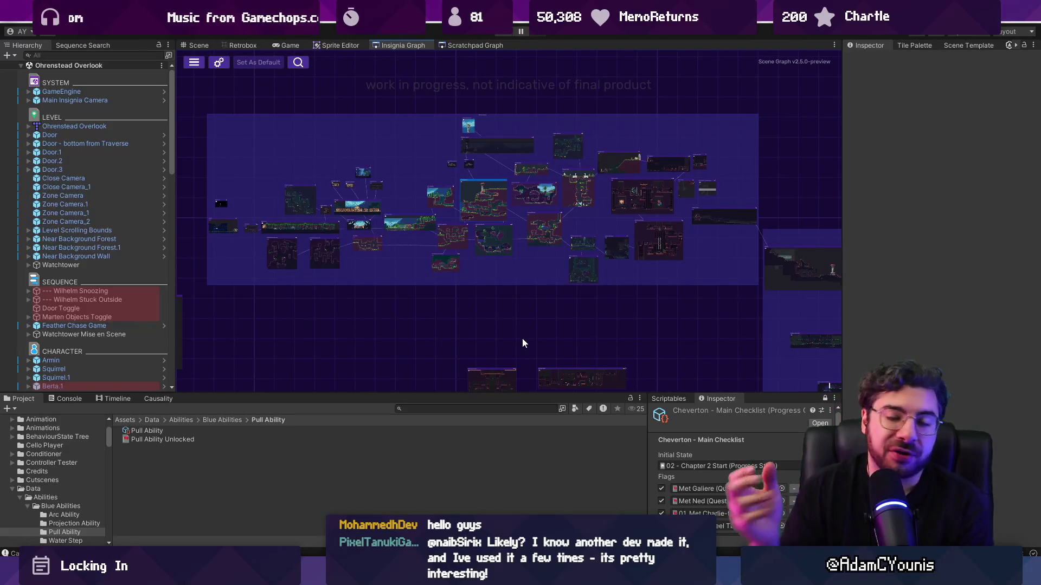
pyautogui.scroll(-3, 522, 338)
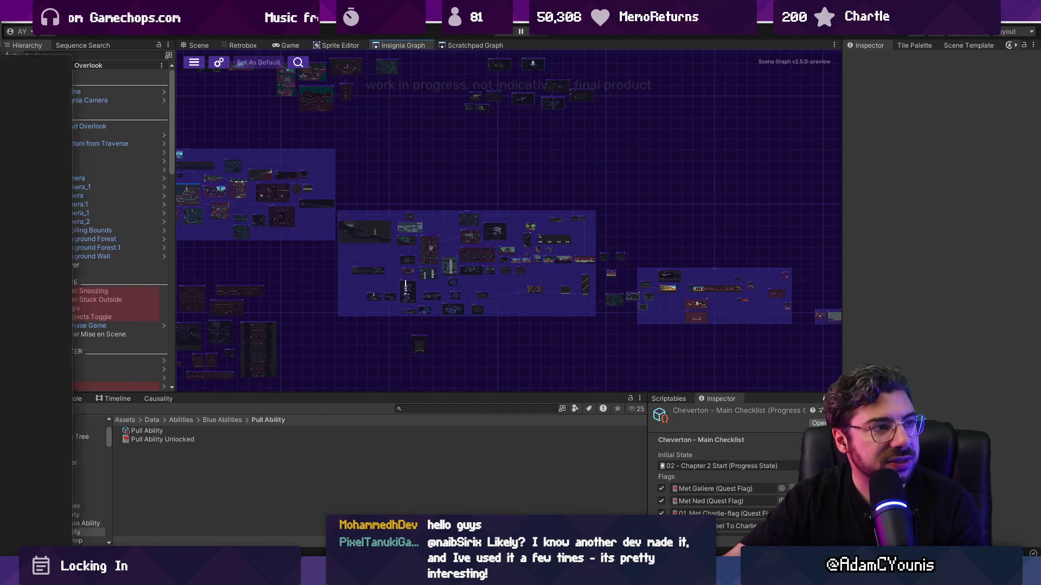
pyautogui.hotkey('alt', 'Tab')
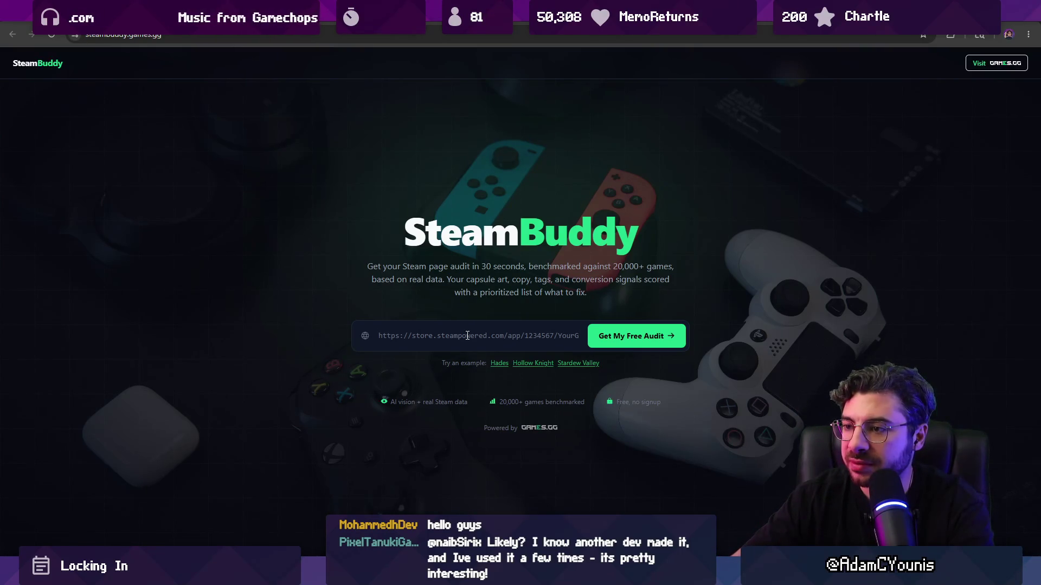
# Find the Insignia Steam store page and run a SteamBuddy audit on its URL, scoring 58/100, grade C
pyautogui.hotkey('ctrl', 't')
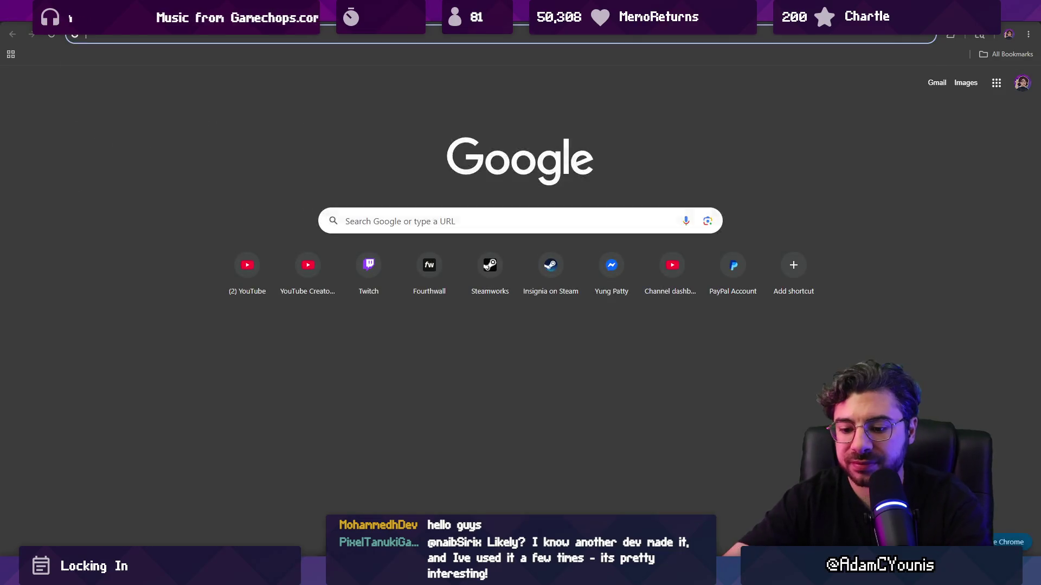
pyautogui.write('insignia')
pyautogui.press('Return')
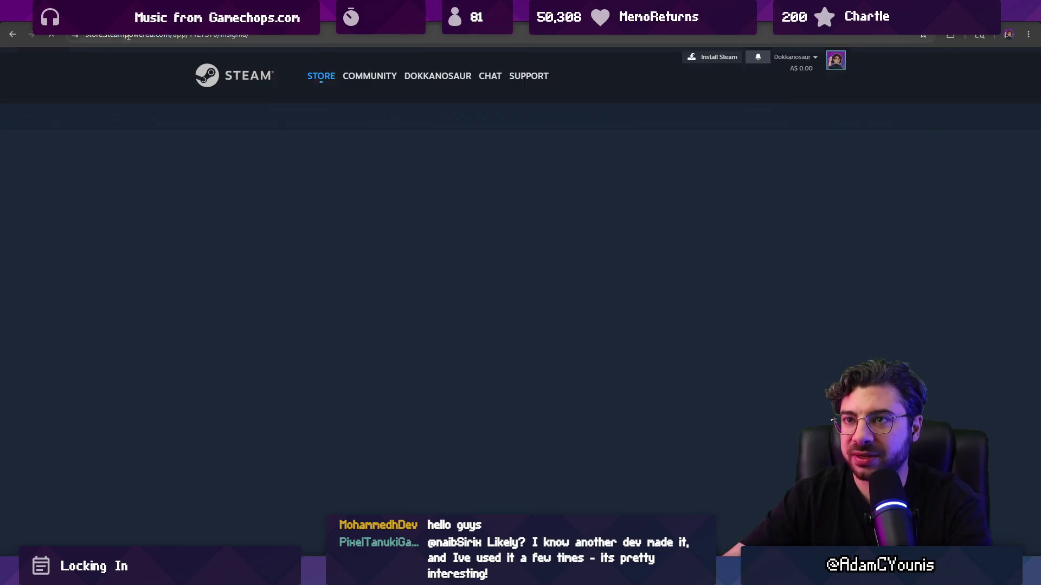
pyautogui.hotkey('ctrl', 'shift', 'Tab')
pyautogui.press('Return')
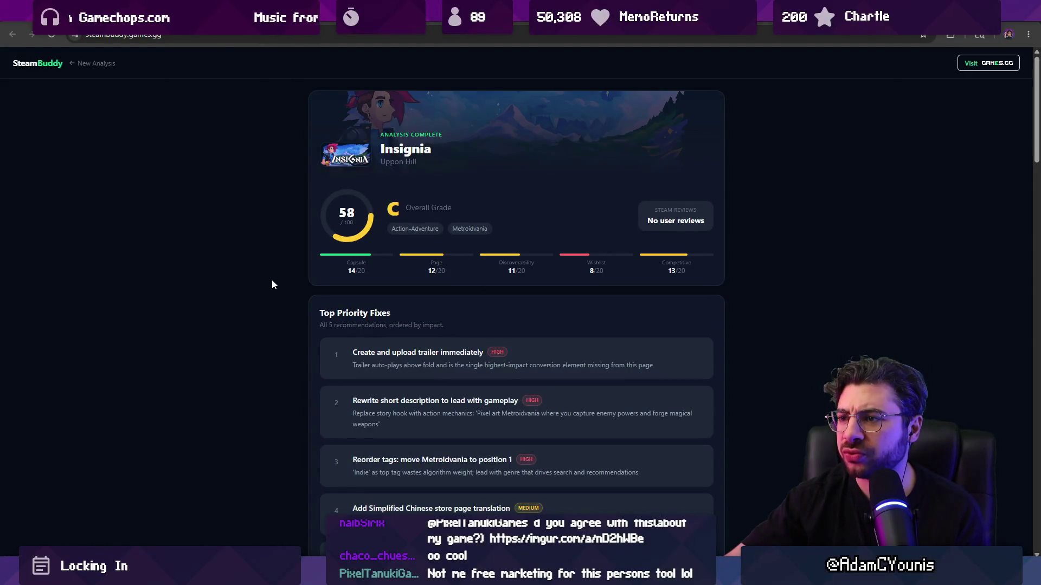
pyautogui.scroll(-2, 272, 280)
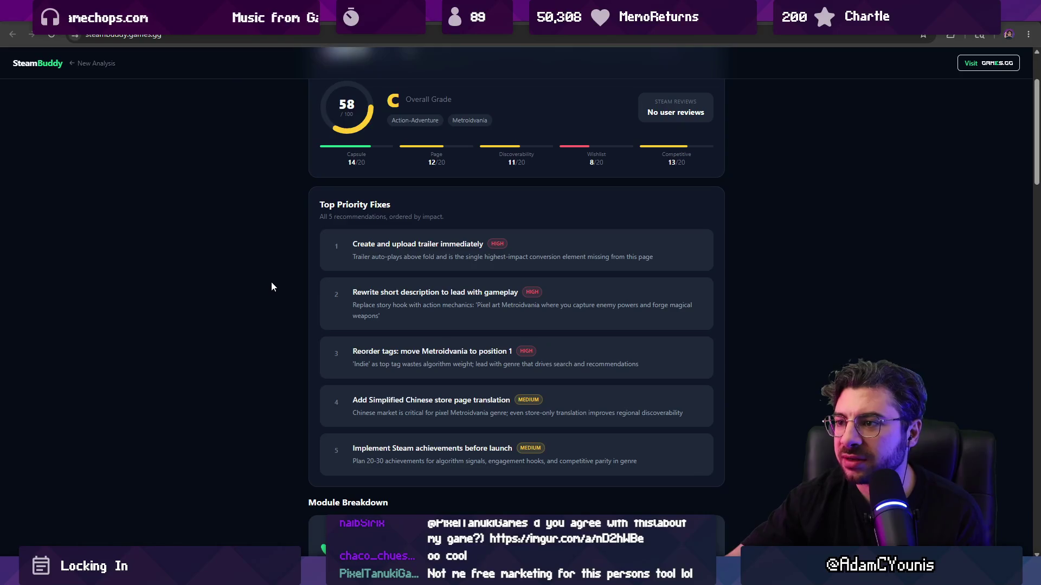
pyautogui.scroll(-10, 272, 287)
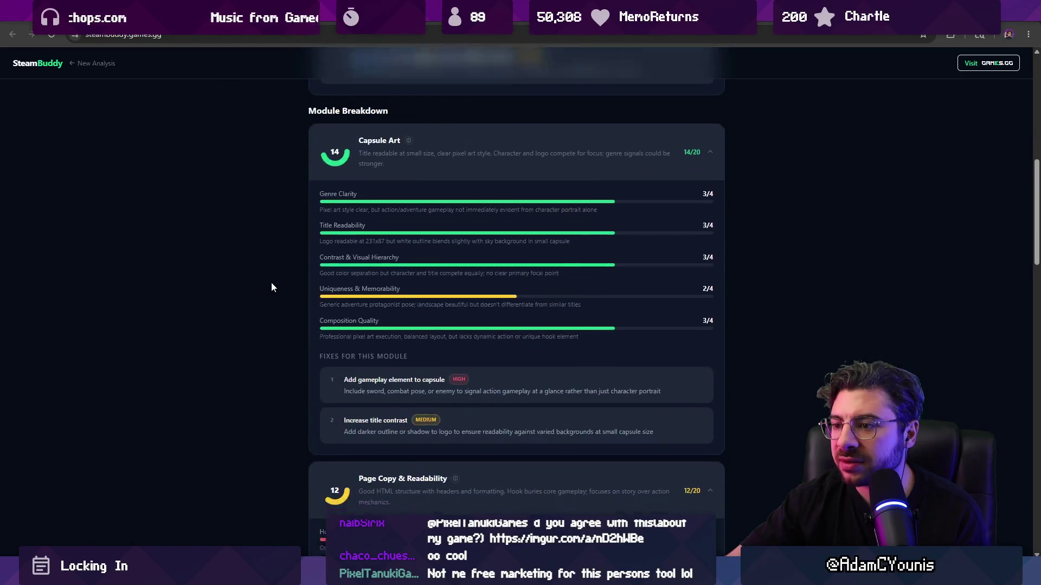
pyautogui.scroll(-5, 271, 282)
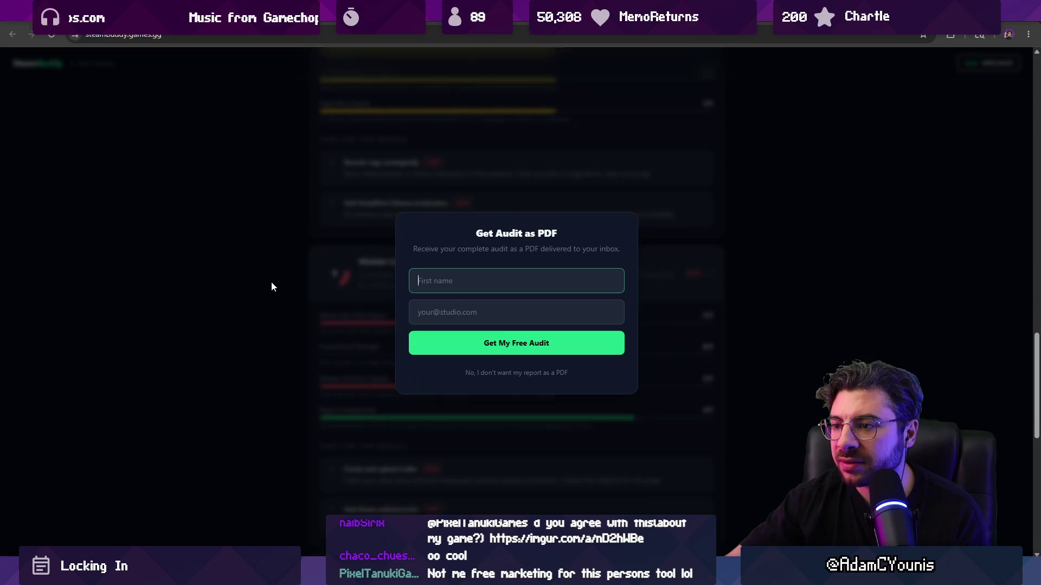
pyautogui.click(509, 372)
pyautogui.scroll(-2, 272, 299)
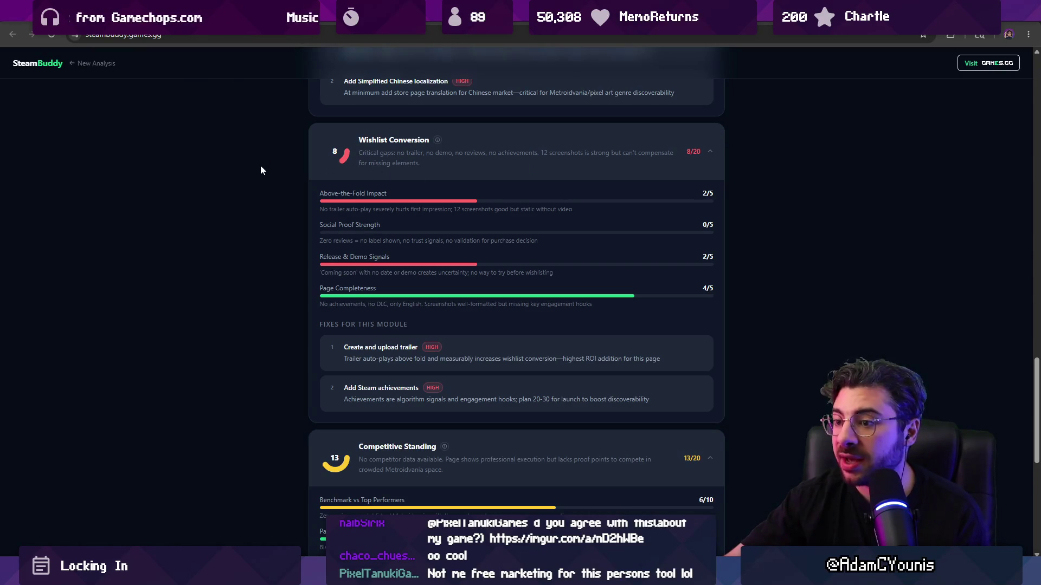
pyautogui.scroll(6, 260, 165)
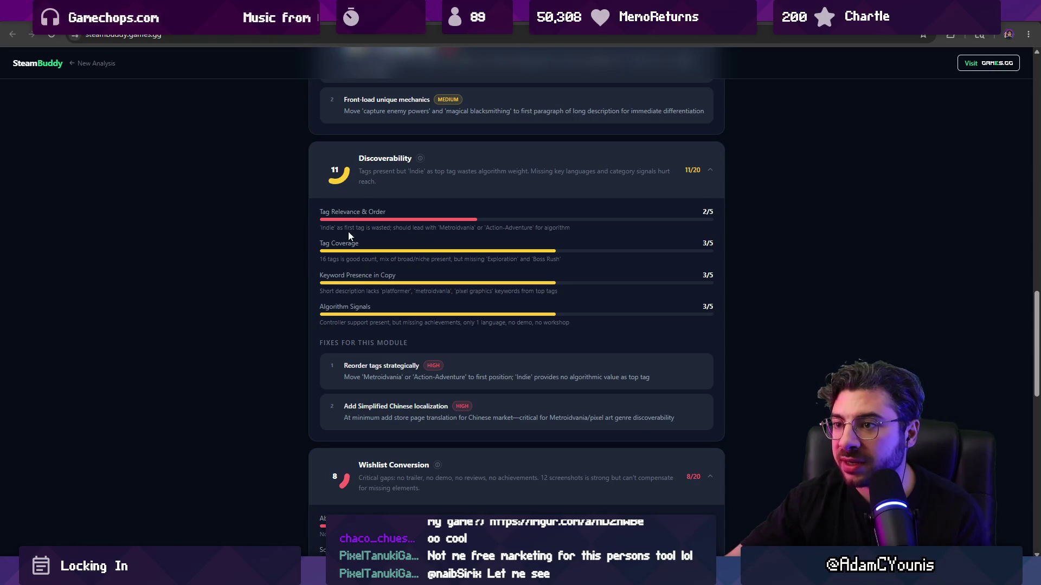
pyautogui.middleClick(288, 214)
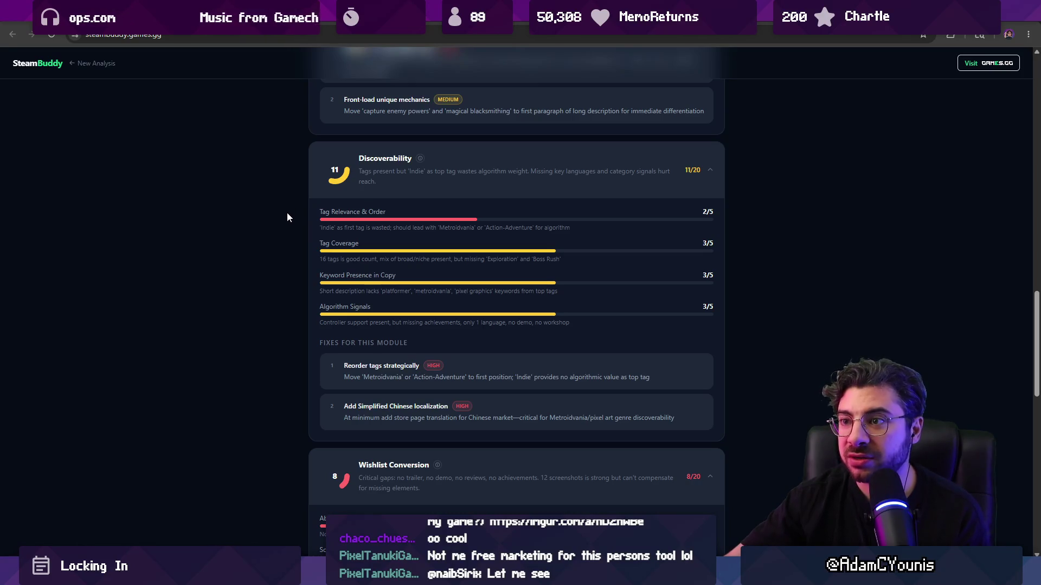
pyautogui.scroll(4, 287, 212)
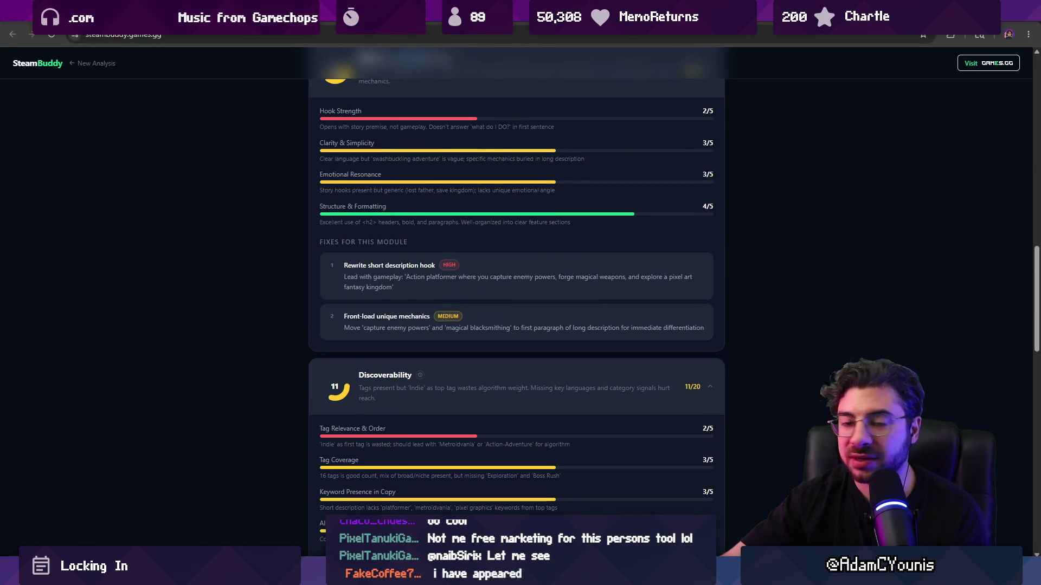
pyautogui.scroll(8, 259, 206)
pyautogui.scroll(-4, 259, 206)
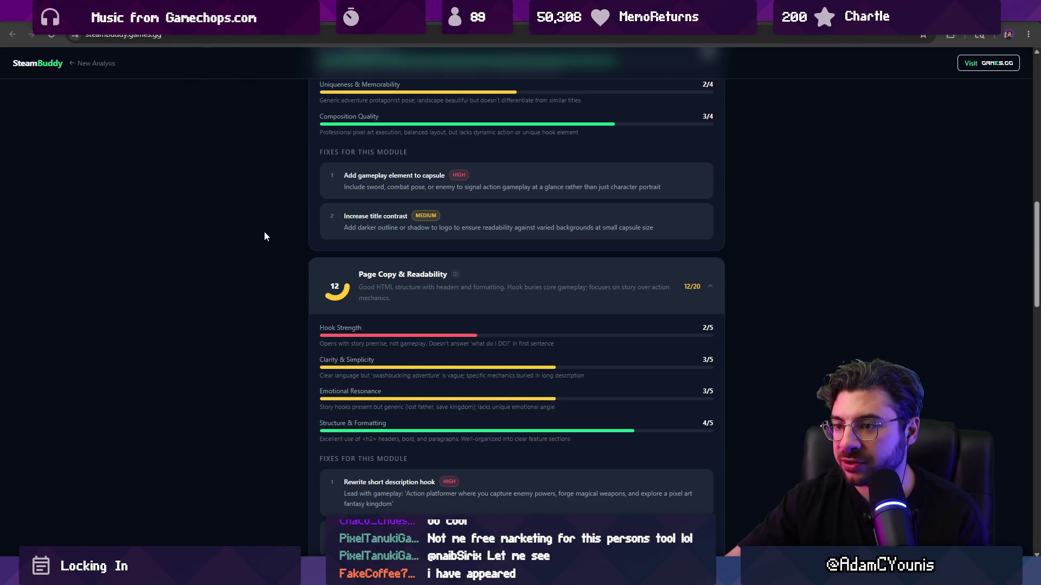
pyautogui.moveTo(315, 327); pyautogui.dragTo(445, 343)
pyautogui.click(241, 300)
pyautogui.scroll(4, 243, 265)
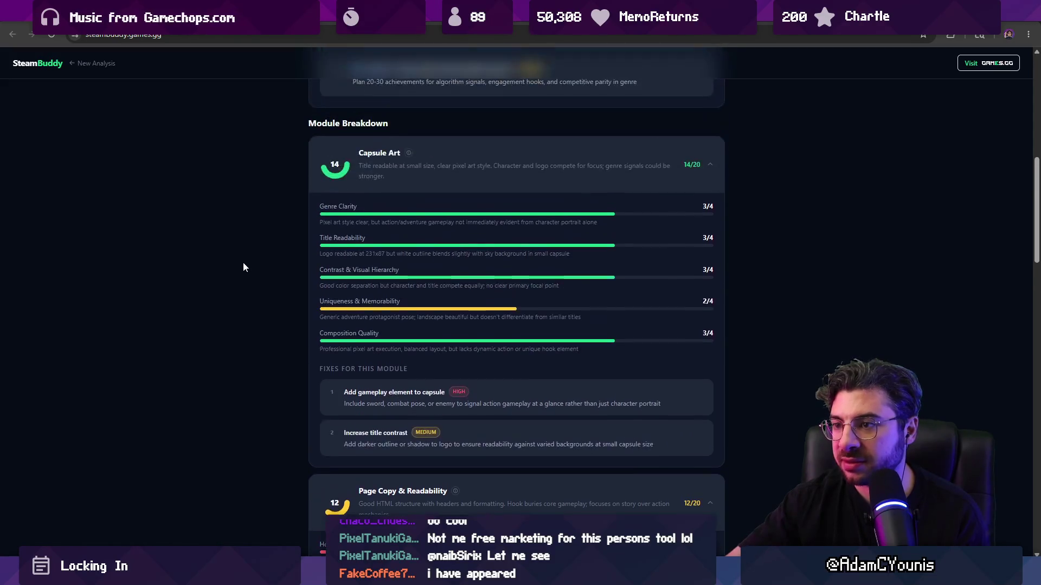
pyautogui.scroll(8, 243, 267)
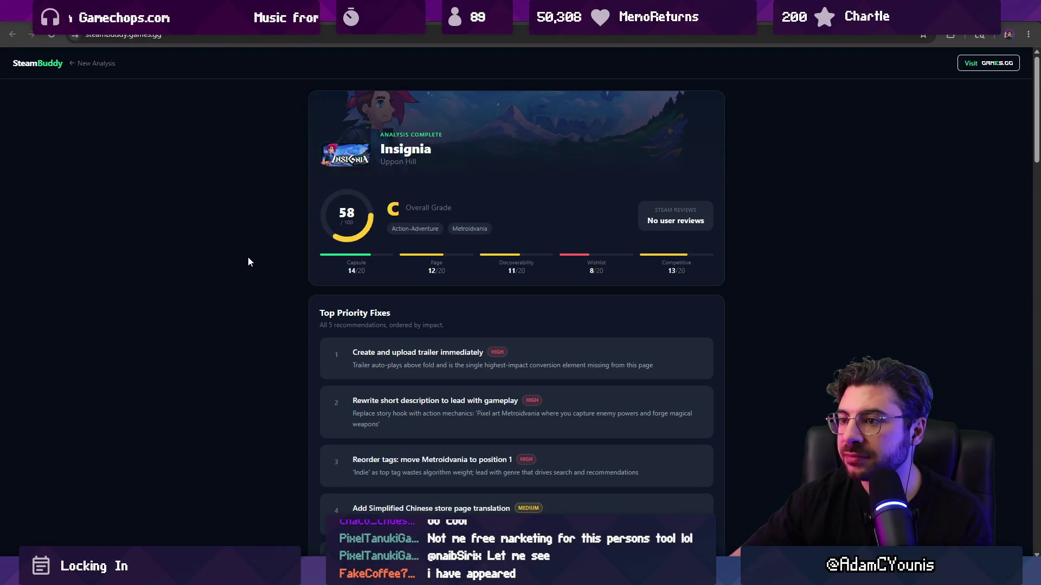
# Read the Module Breakdown down to Competitive Standing 13/20 and the Hollow Knight and Blasphemous suggestions
pyautogui.scroll(-8, 255, 262)
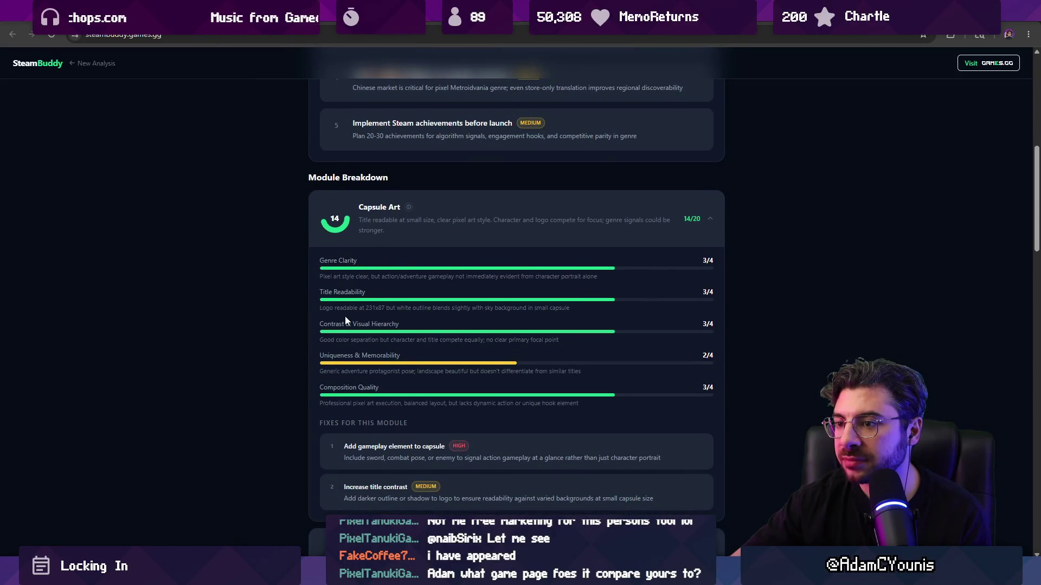
pyautogui.tripleClick(324, 373)
pyautogui.click(302, 362)
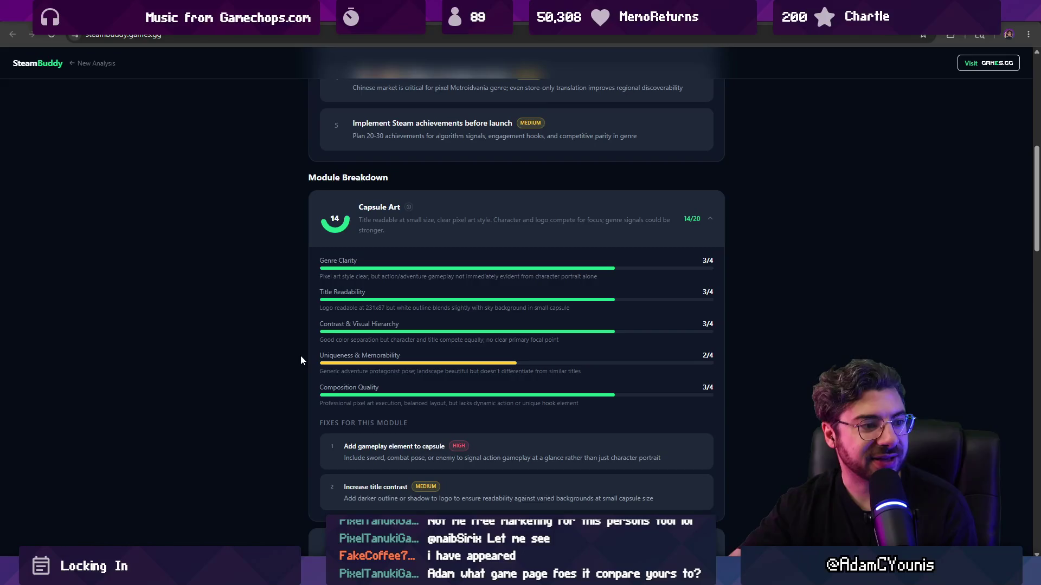
pyautogui.scroll(-1, 297, 342)
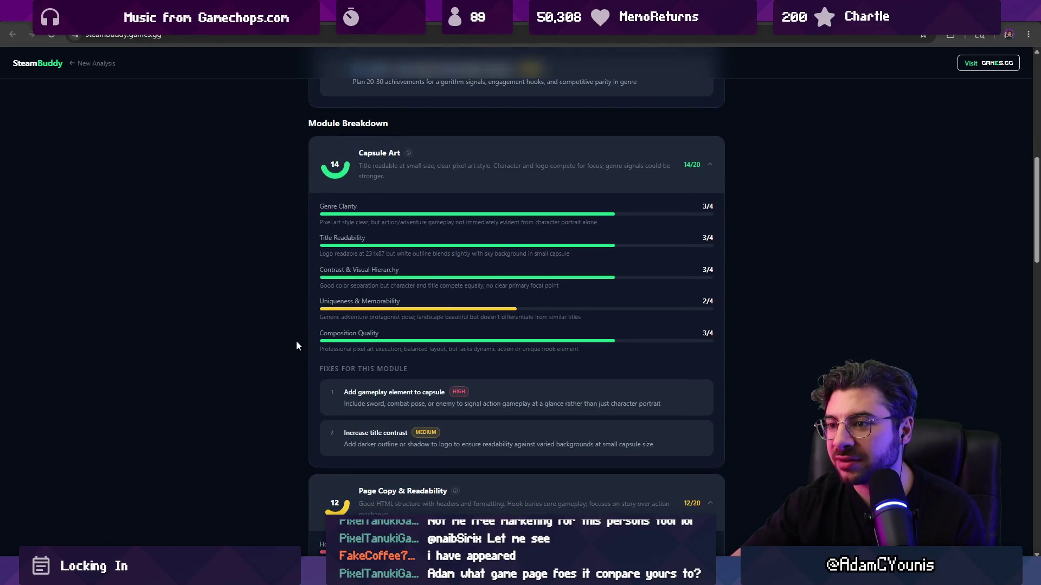
pyautogui.scroll(-10, 292, 348)
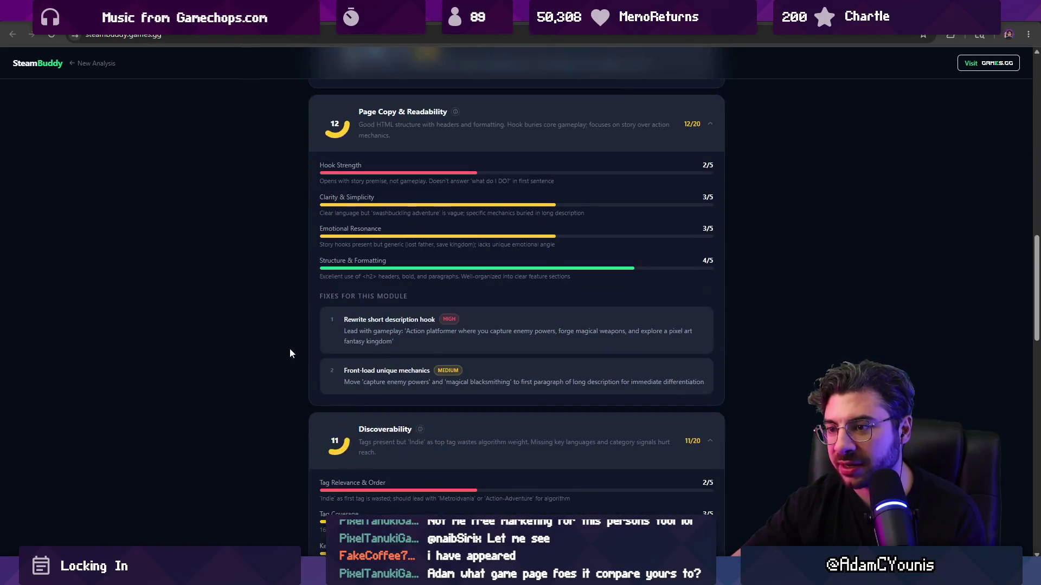
pyautogui.scroll(-10, 289, 350)
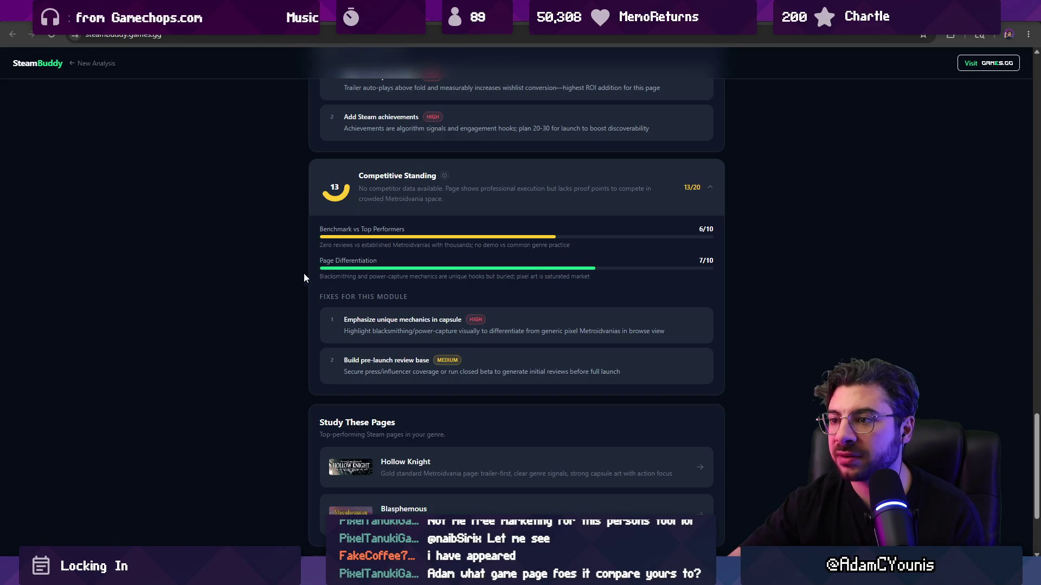
# Review the Page Differentiation notes and the rest of the report, then move to the Insignia Steam store tab
pyautogui.tripleClick(341, 275)
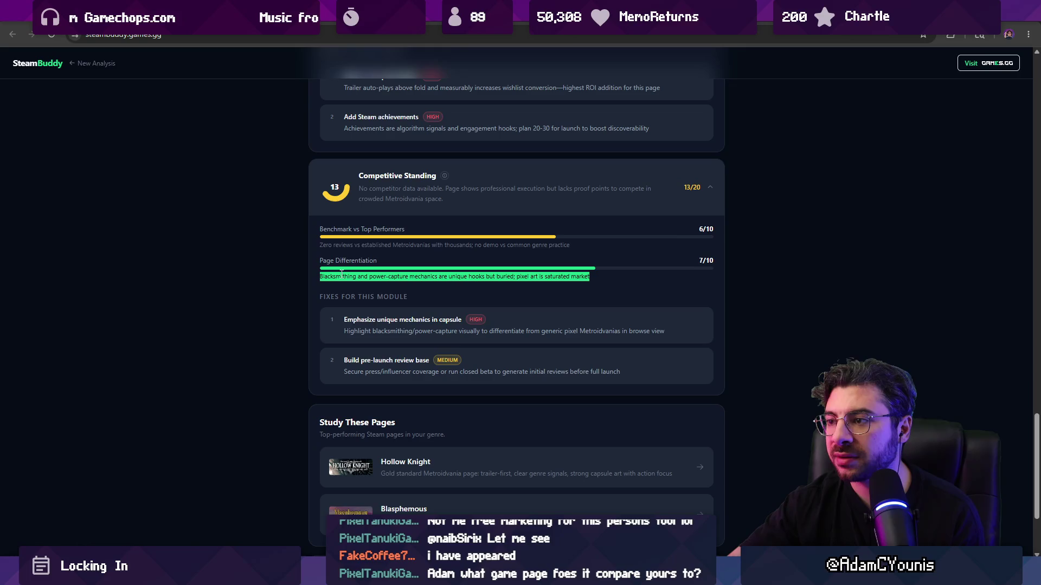
pyautogui.click(301, 263)
pyautogui.scroll(-3, 301, 265)
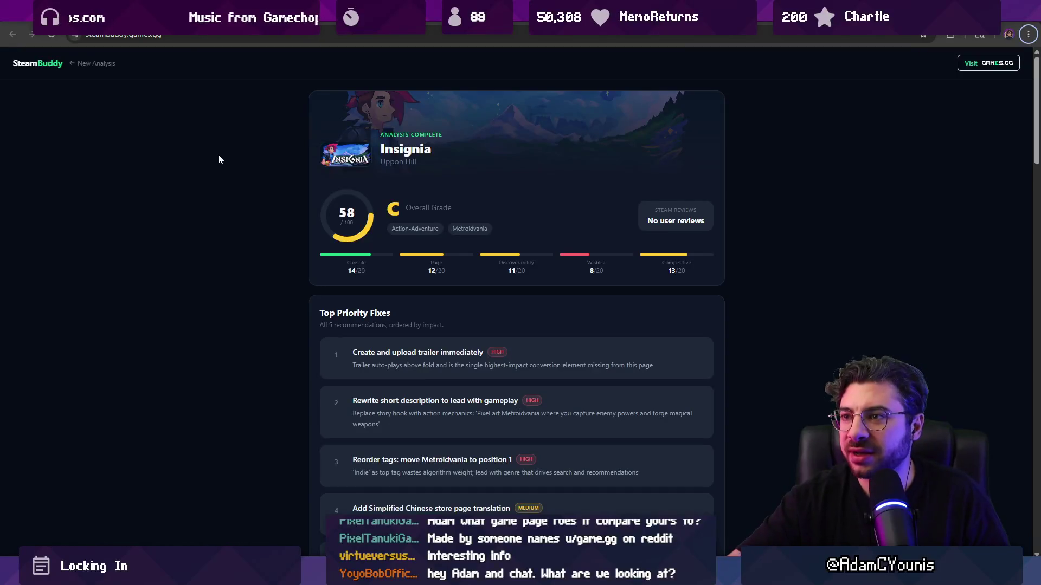
pyautogui.scroll(-2, 253, 152)
pyautogui.scroll(-3, 288, 233)
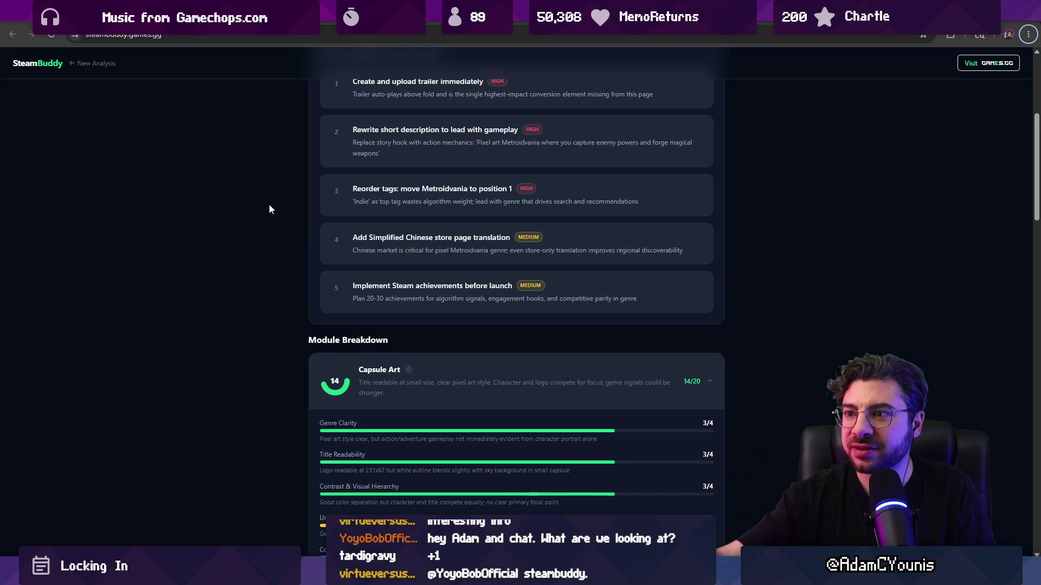
pyautogui.scroll(4, 262, 239)
pyautogui.scroll(-1, 261, 243)
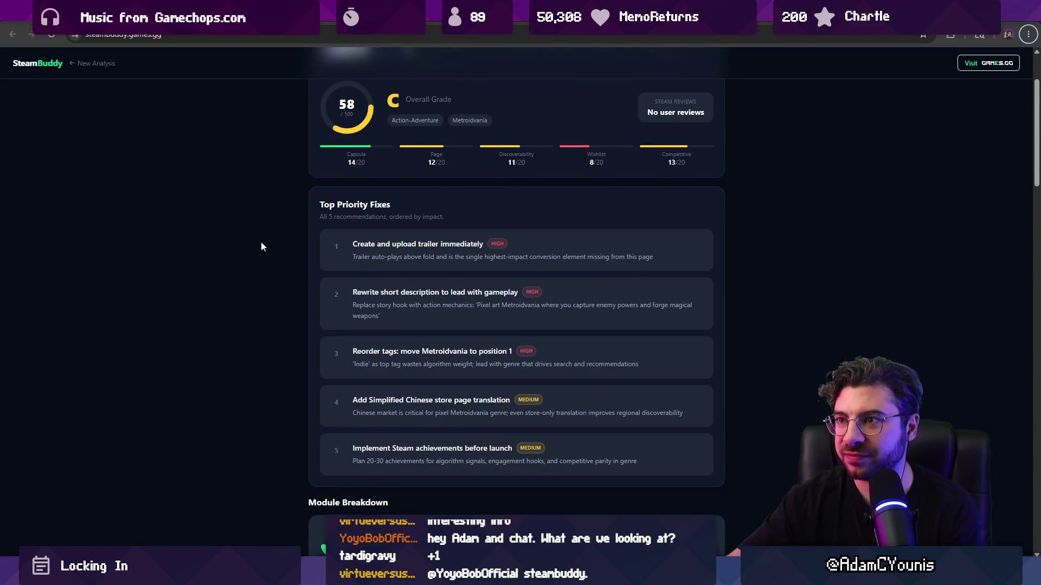
pyautogui.scroll(-3, 262, 243)
pyautogui.scroll(-10, 262, 244)
pyautogui.scroll(16, 266, 247)
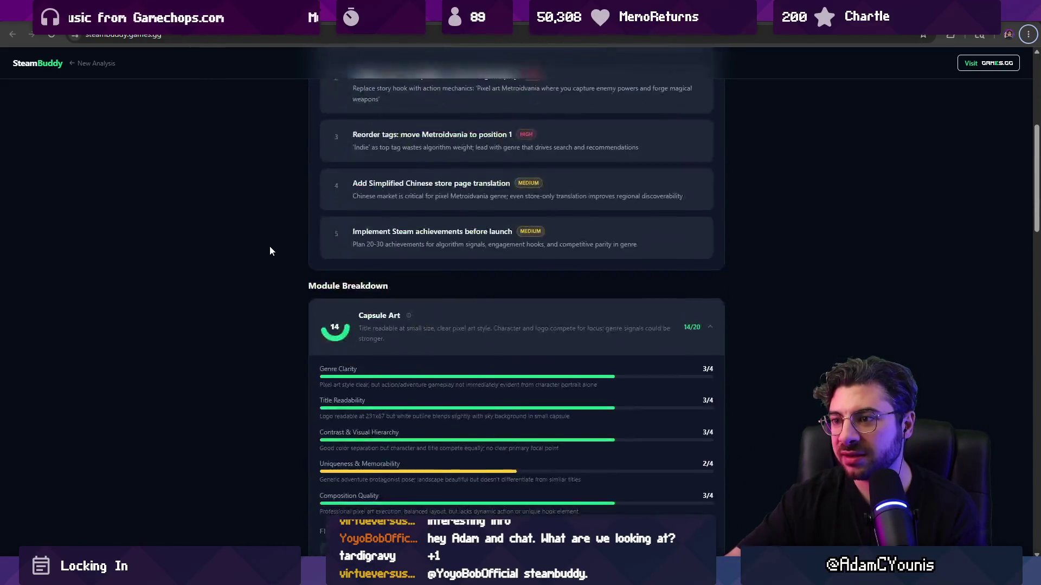
pyautogui.hotkey('ctrl', 'Tab')
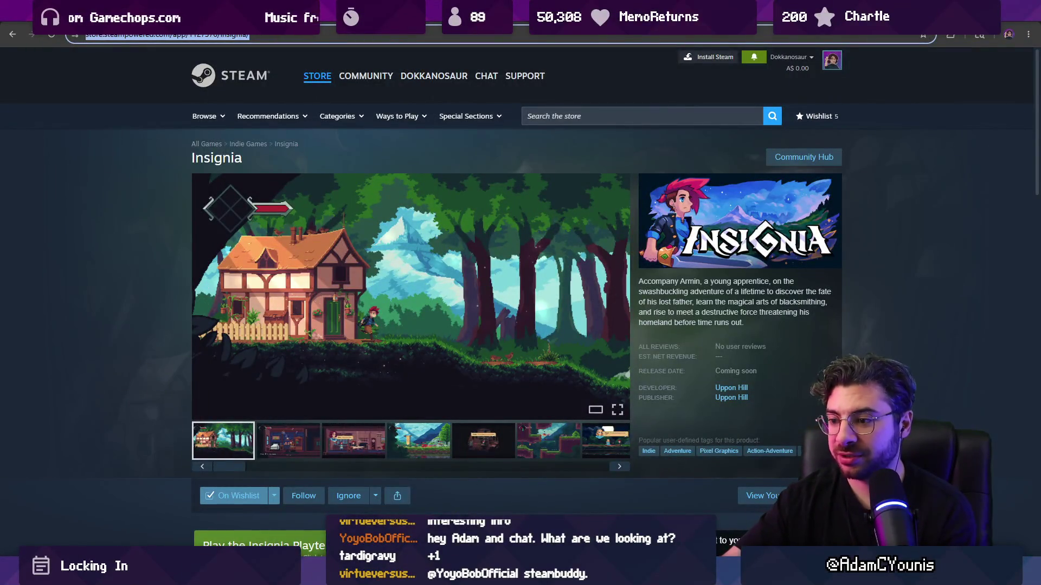
# Bring the Unity Editor with the Insignia Graph back to the front
pyautogui.hotkey('alt', 'Tab')
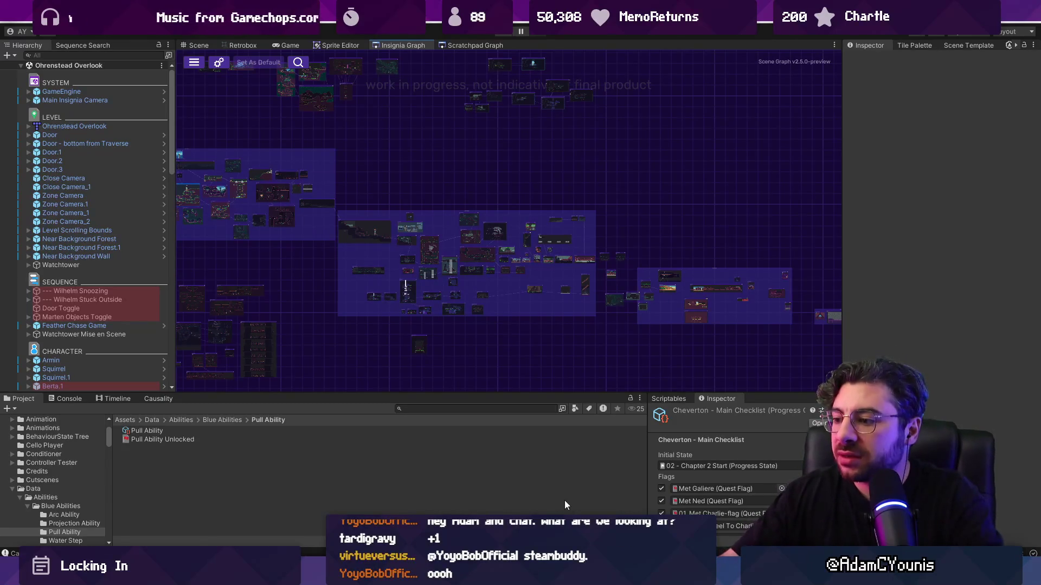
# Pan across the Insignia Graph to inspect Ohrenstead Overlook's grouped room thumbnails
pyautogui.moveTo(595, 574)
pyautogui.moveTo(650, 499)
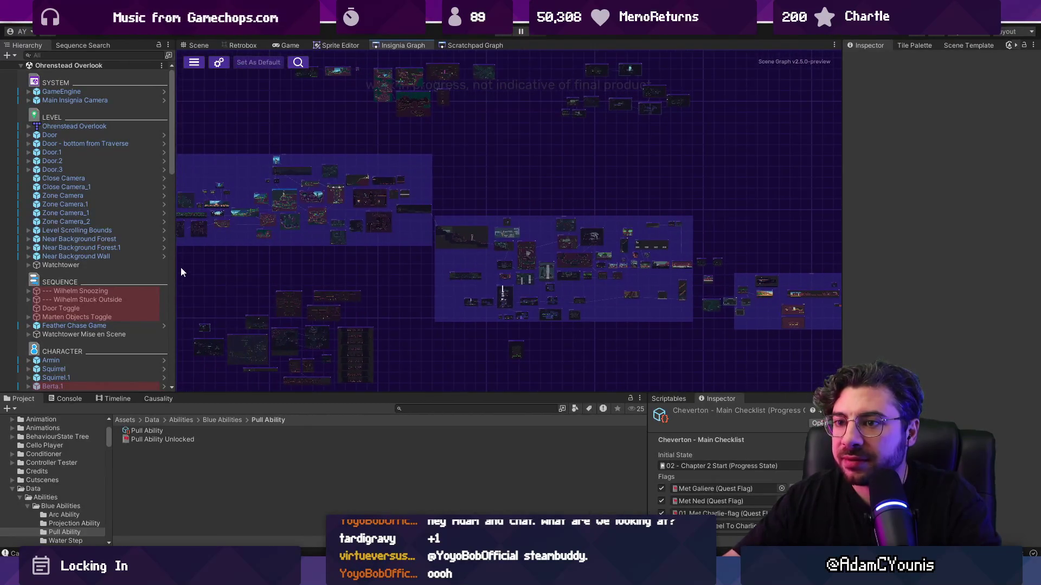
pyautogui.moveTo(175, 266); pyautogui.dragTo(167, 267)
pyautogui.moveTo(569, 269); pyautogui.dragTo(648, 273)
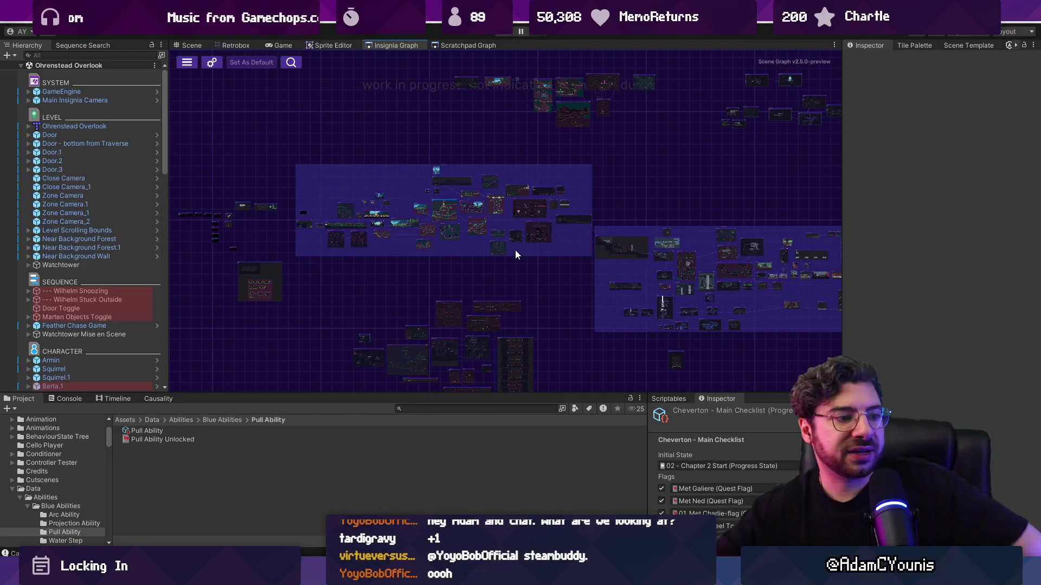
# Go to the 0. Project Direction page of the Insignia Working Design Document in Figma
pyautogui.hotkey('alt', 'Tab')
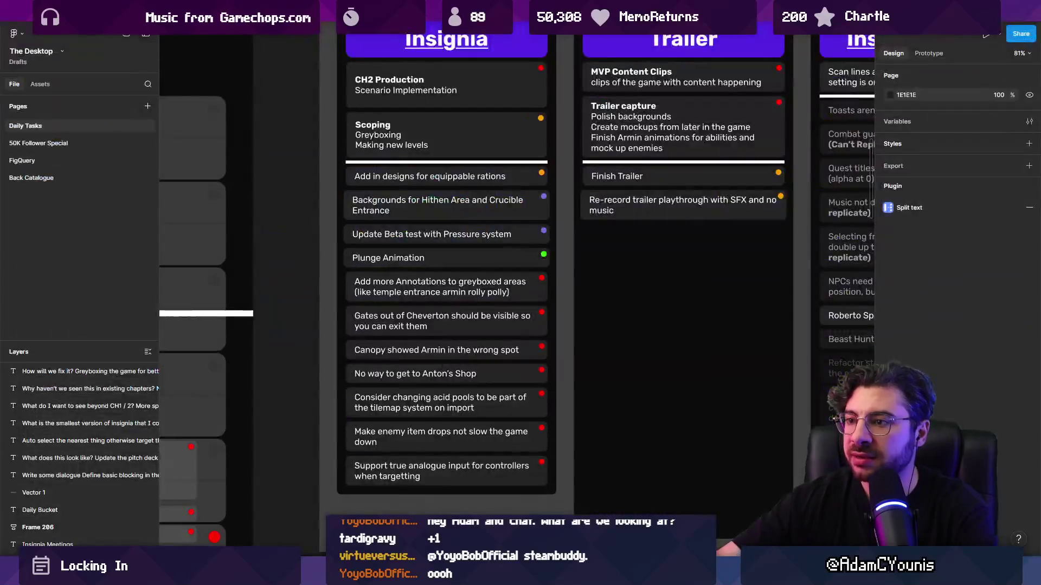
pyautogui.scroll(-5, 338, 339)
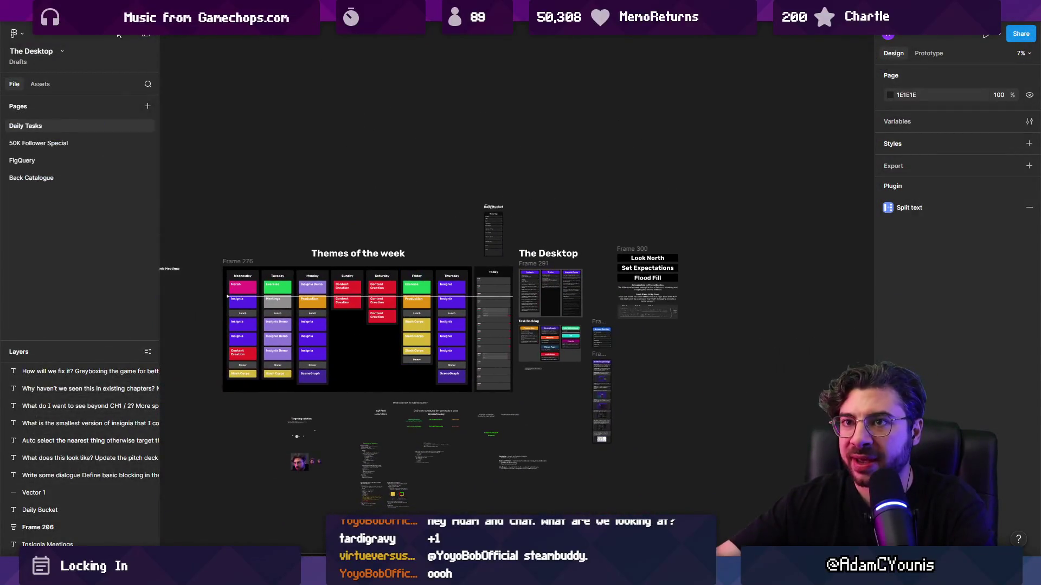
pyautogui.hotkey('ctrl', 'Tab')
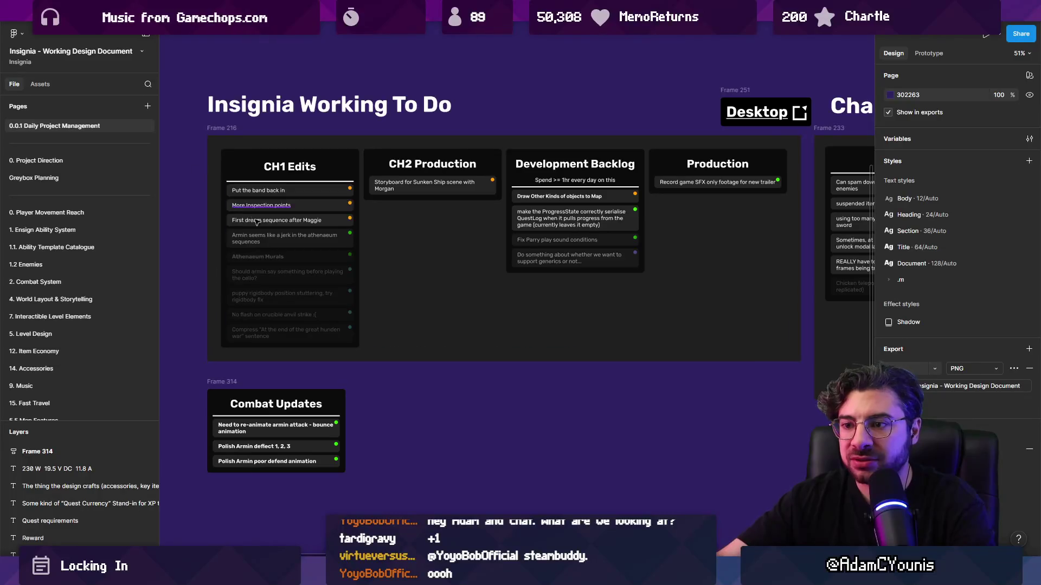
pyautogui.click(100, 161)
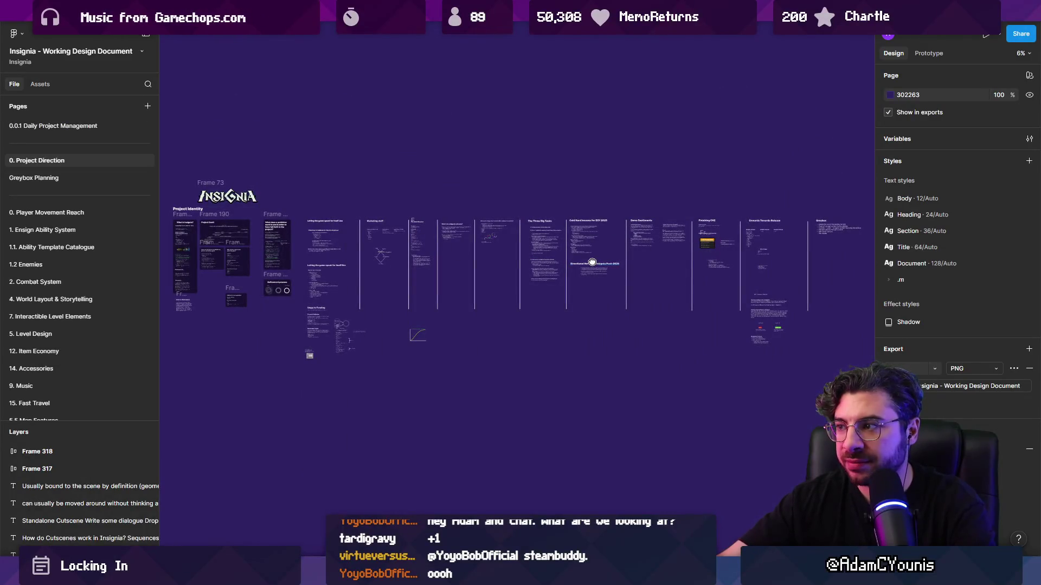
pyautogui.scroll(5, 350, 283)
pyautogui.scroll(5, 350, 283)
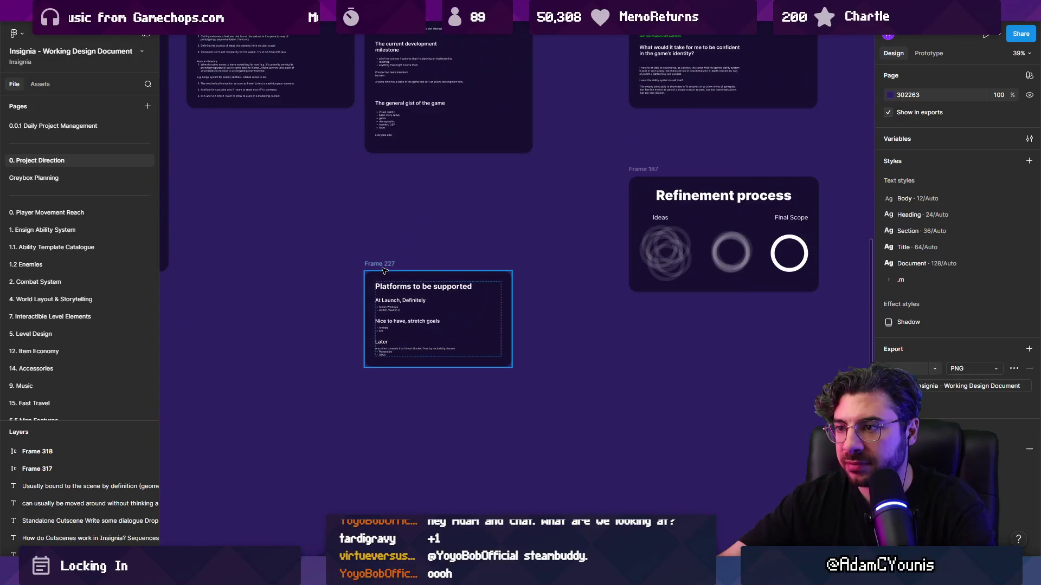
# Alt-drag Frame 227 downward to create its copy, Frame 319
pyautogui.keyDown('alt'); pyautogui.moveTo(385, 295); pyautogui.dragTo(385, 460); pyautogui.keyUp('alt')
pyautogui.scroll(-5, 508, 313)
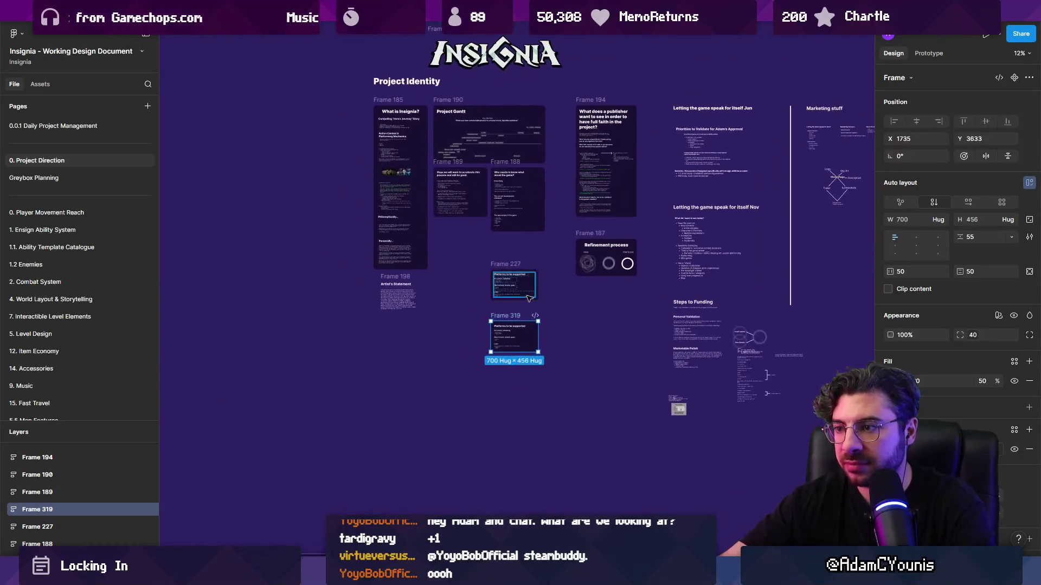
pyautogui.scroll(5, 508, 314)
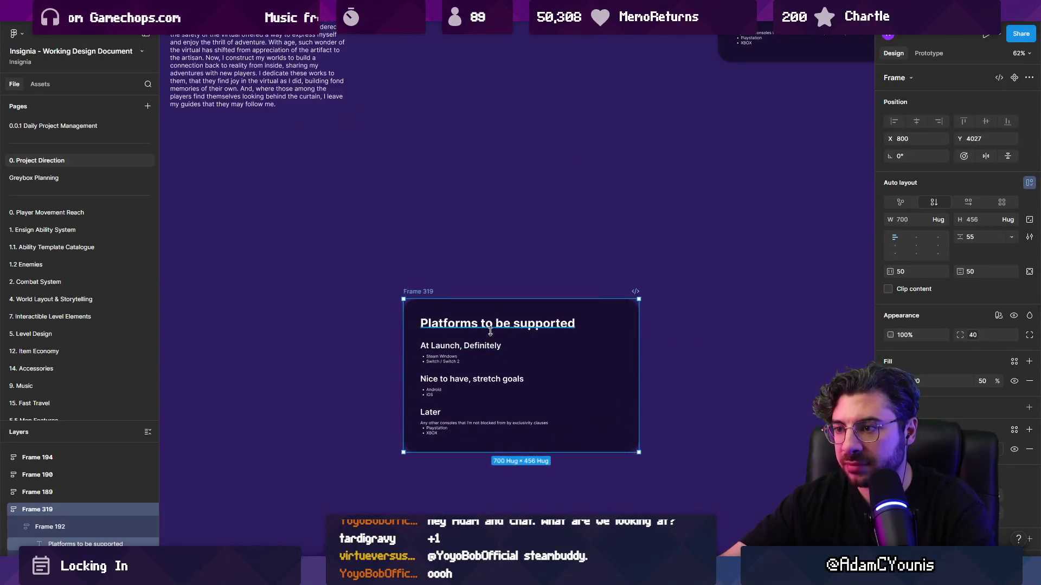
# Retitle the copied card 'Production Dependent Assumptions'
pyautogui.doubleClick(490, 325)
pyautogui.press('Return')
pyautogui.write('Assump')
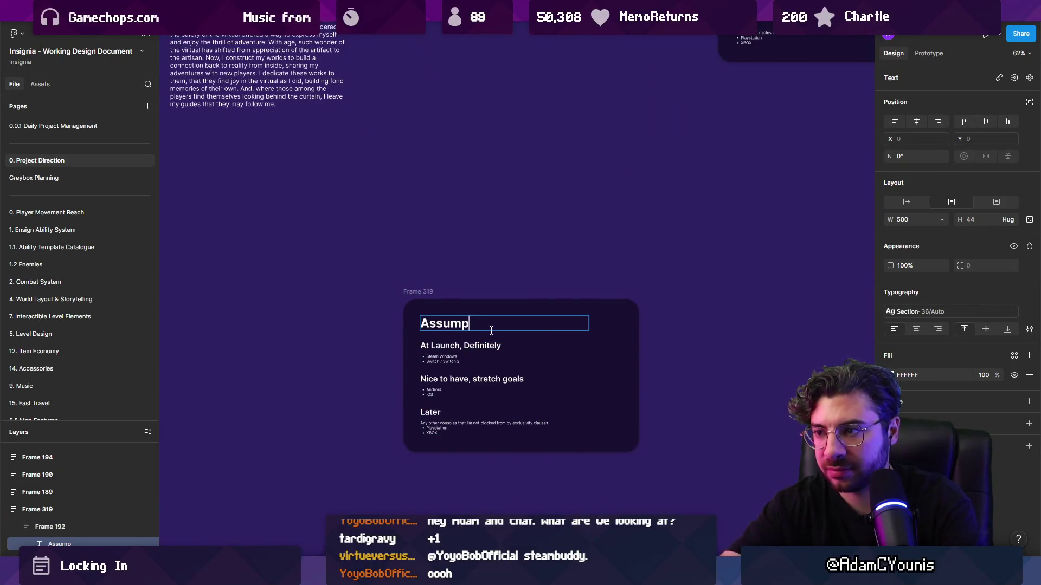
pyautogui.write('tions')
pyautogui.press('Home')
pyautogui.write('Production')
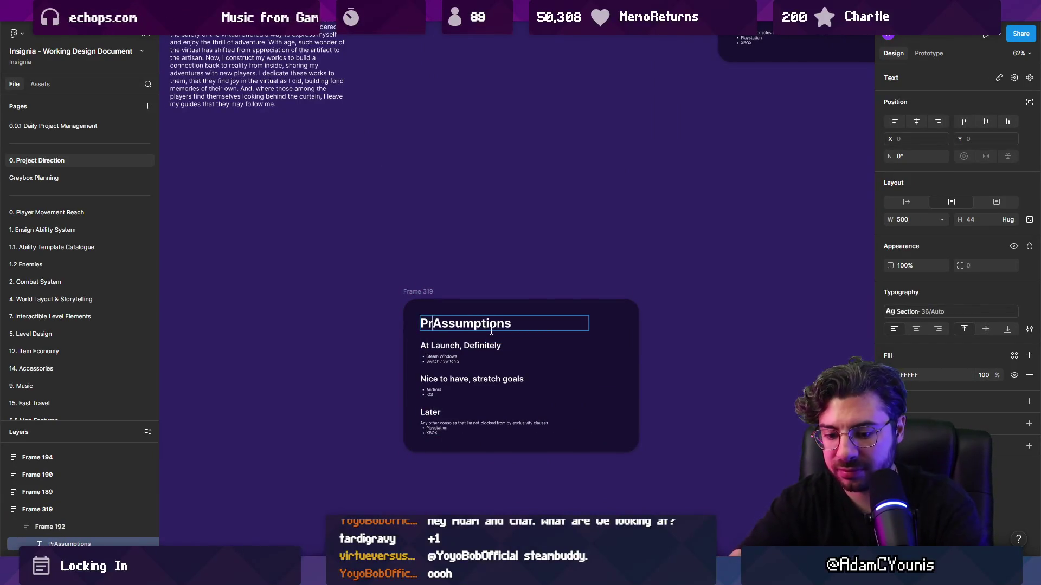
pyautogui.write(' Dependent')
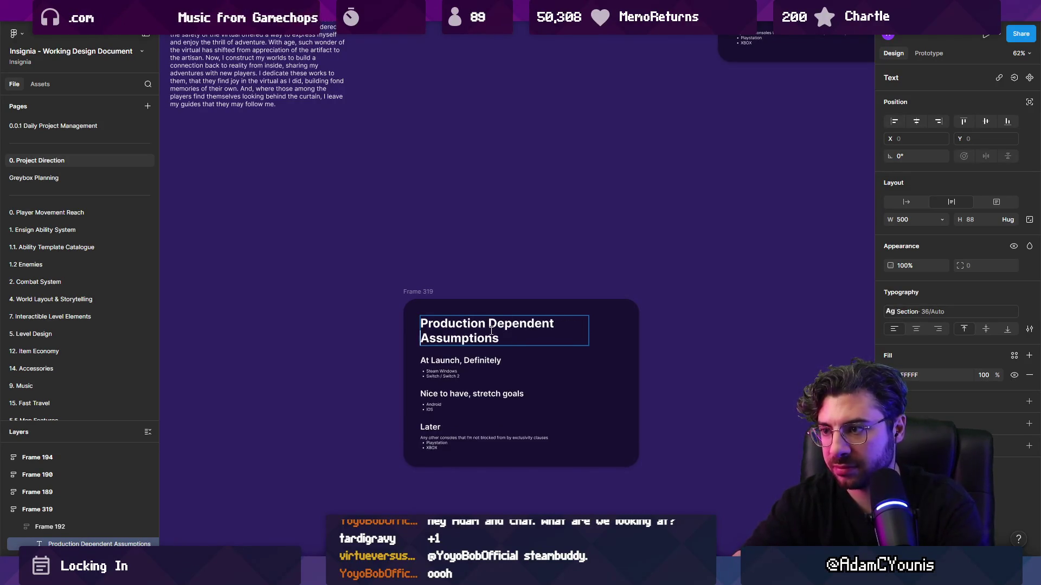
pyautogui.press('Escape')
pyautogui.doubleClick(586, 330)
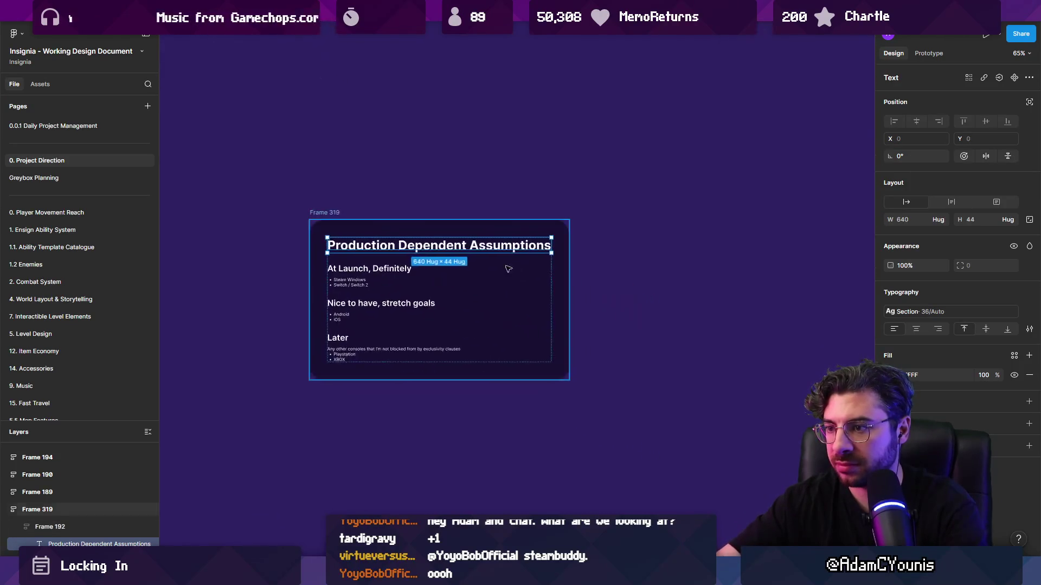
# Delete the Nice to have and Later sections, leaving only At Launch, Definitely
pyautogui.scroll(5, 584, 456)
pyautogui.click(343, 325)
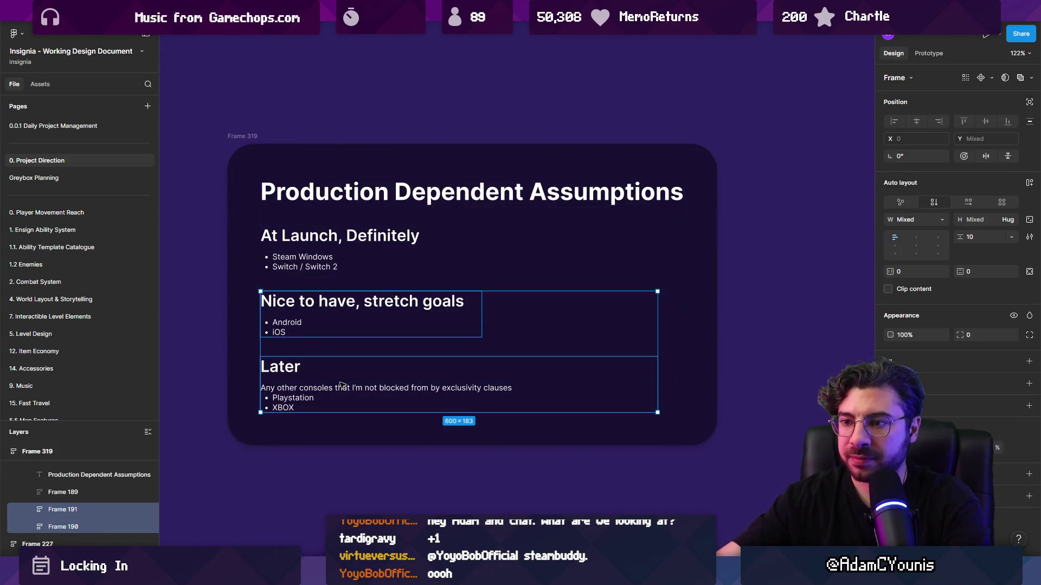
pyautogui.press('pageup')
pyautogui.press('pagedown')
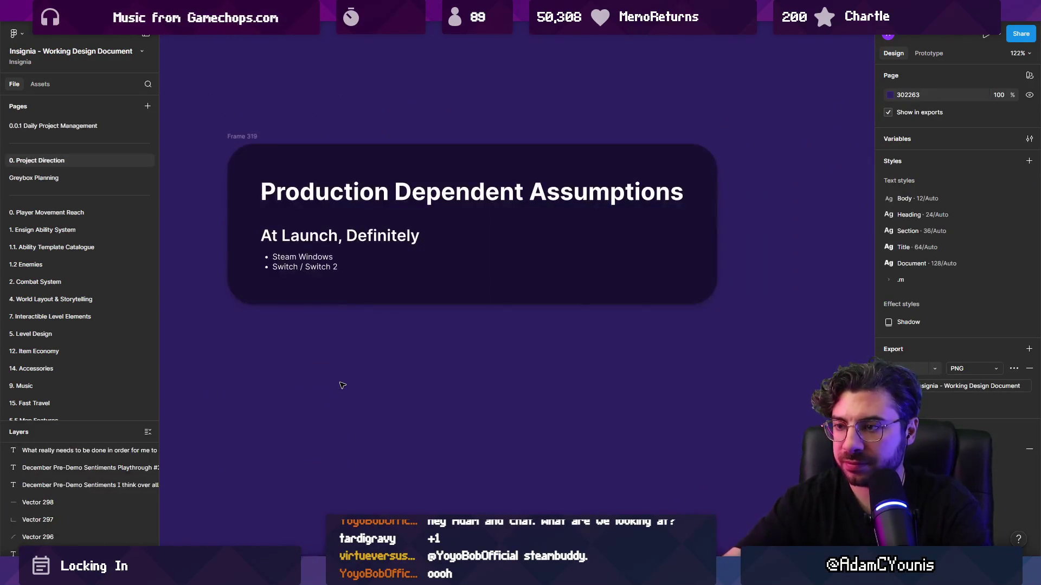
# Rename the heading '16 Ensigns is a good number' and write its first bullet about scope for many enemies
pyautogui.doubleClick(329, 237)
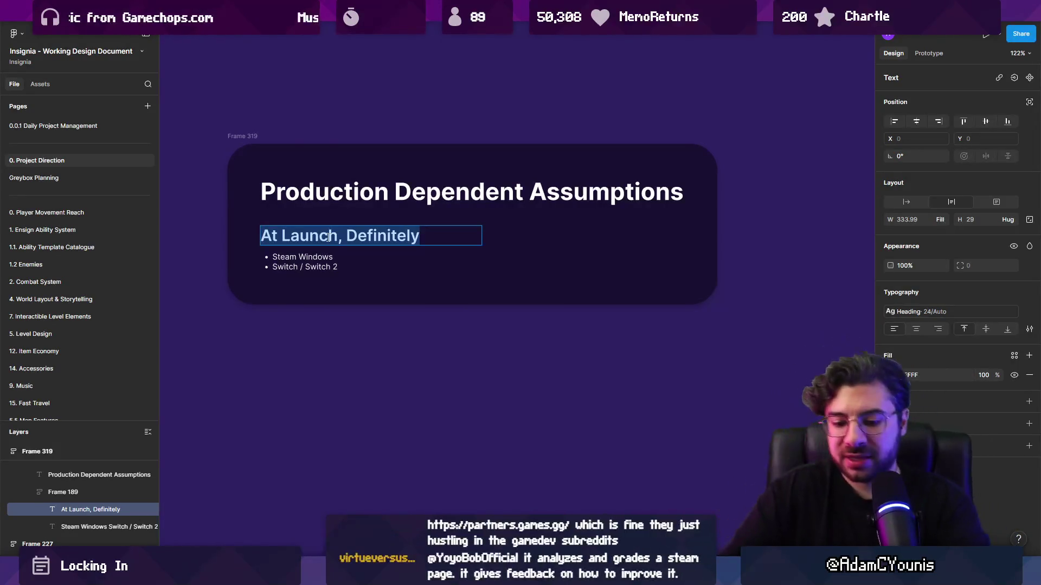
pyautogui.write('16 Ensigns is')
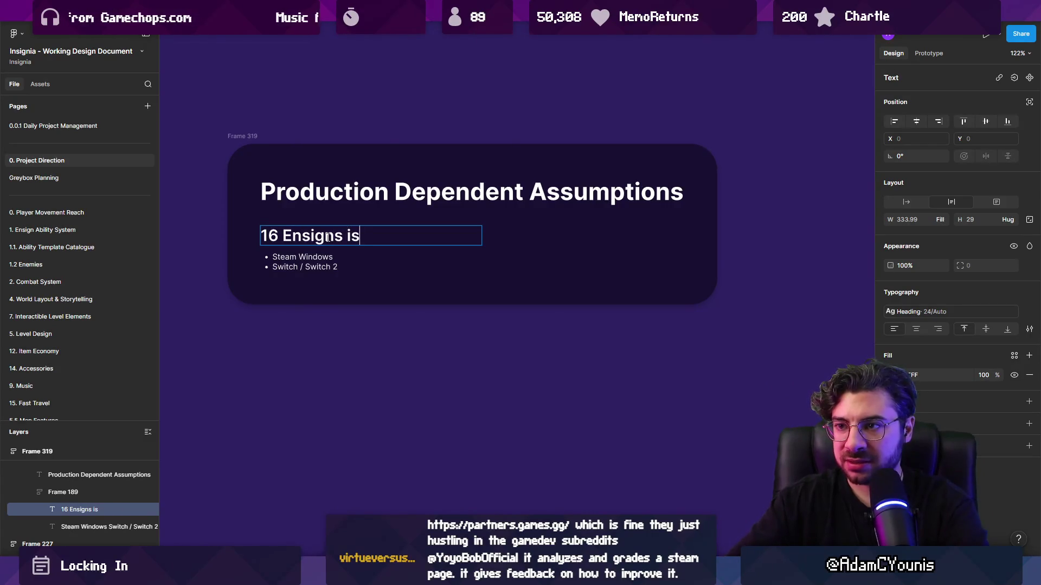
pyautogui.write(' a good number')
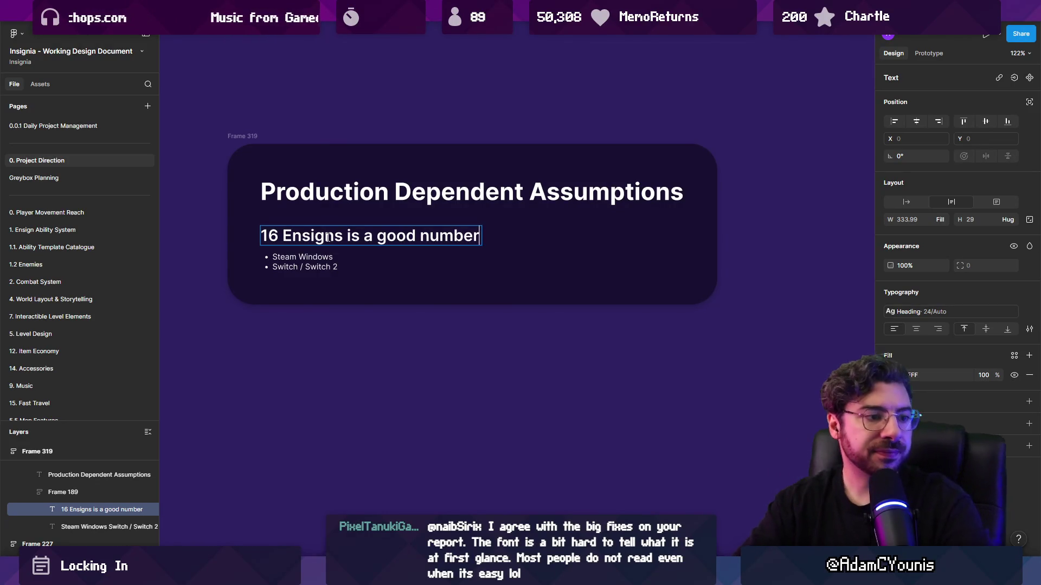
pyautogui.doubleClick(290, 261)
pyautogui.write('Hud')
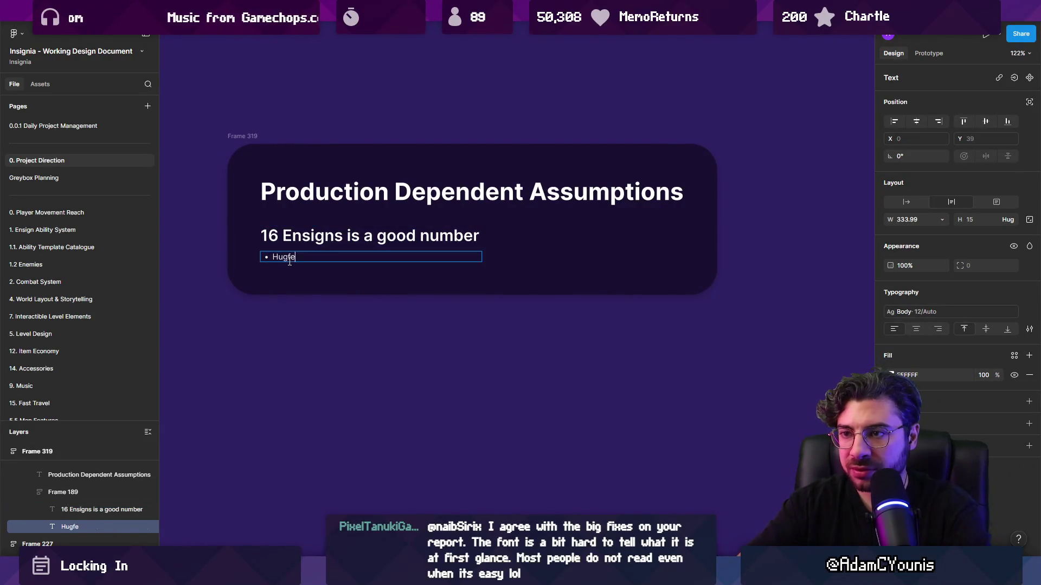
pyautogui.press('BackSpace')
pyautogui.write('e assumption, creates scope for many enemies')
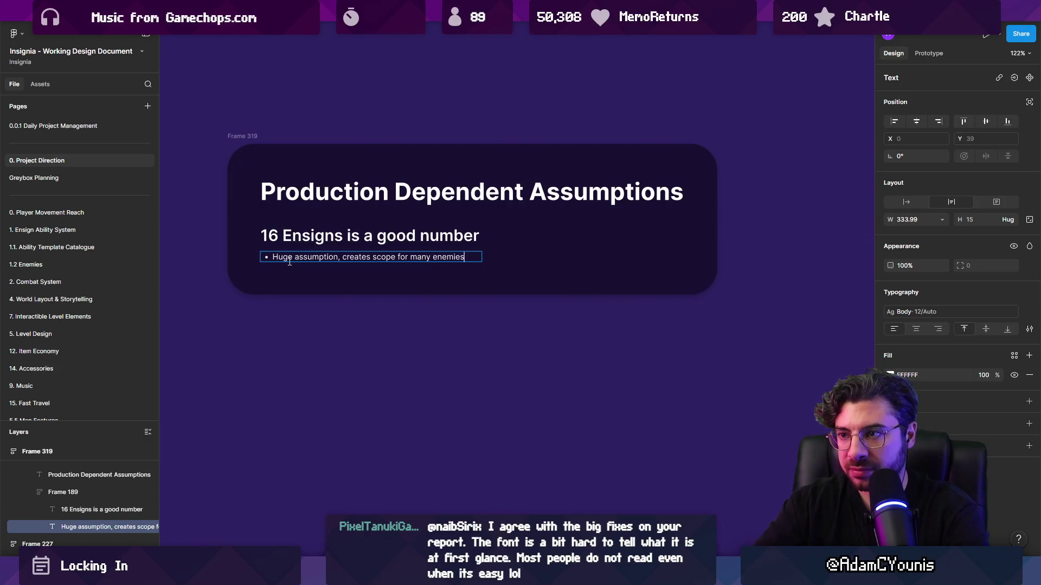
pyautogui.press('Escape')
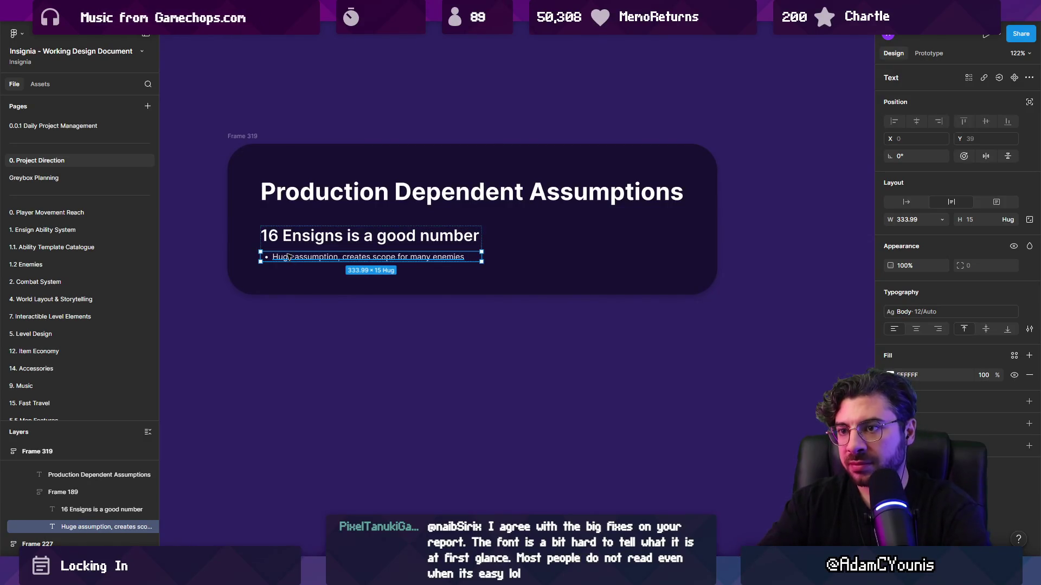
# Add a second bullet about validating the whole-game experience
pyautogui.doubleClick(340, 258)
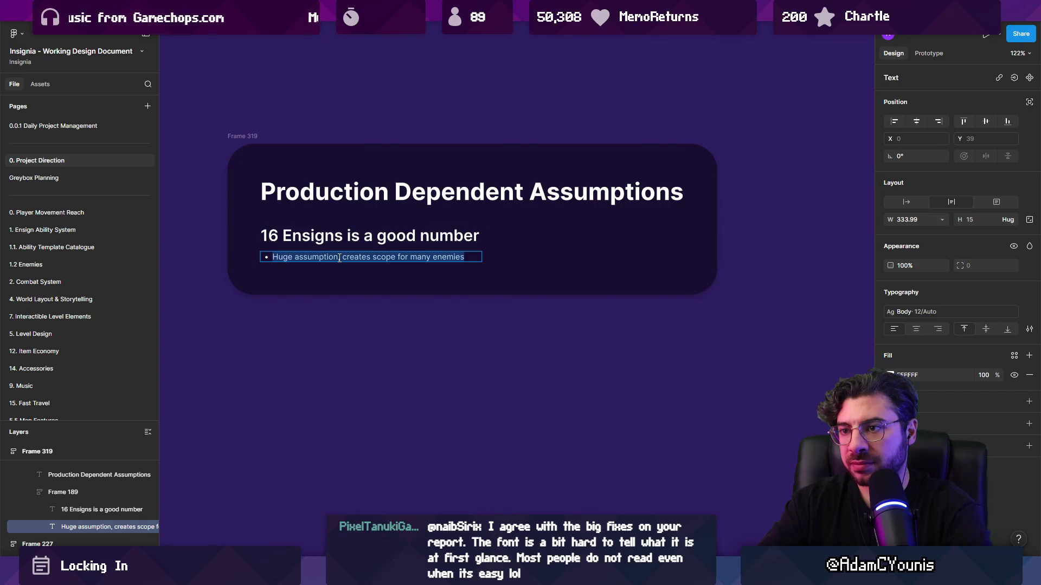
pyautogui.press('End')
pyautogui.press('Return')
pyautogui.write('isks')
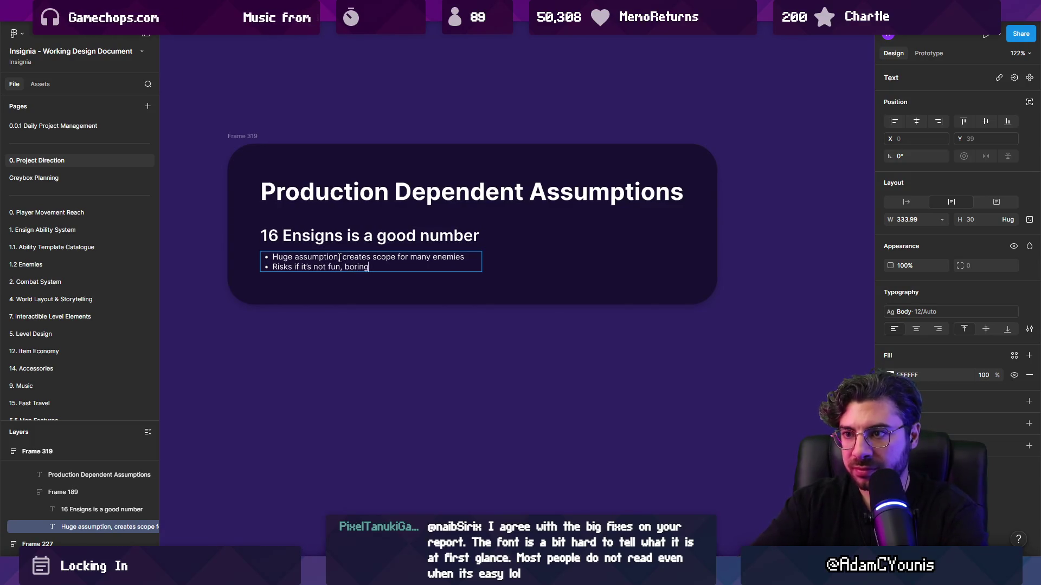
pyautogui.hotkey('ctrl', 'shift', 'Left')
pyautogui.hotkey('ctrl', 'shift', 'Left')
pyautogui.hotkey('ctrl', 'shift', 'Left')
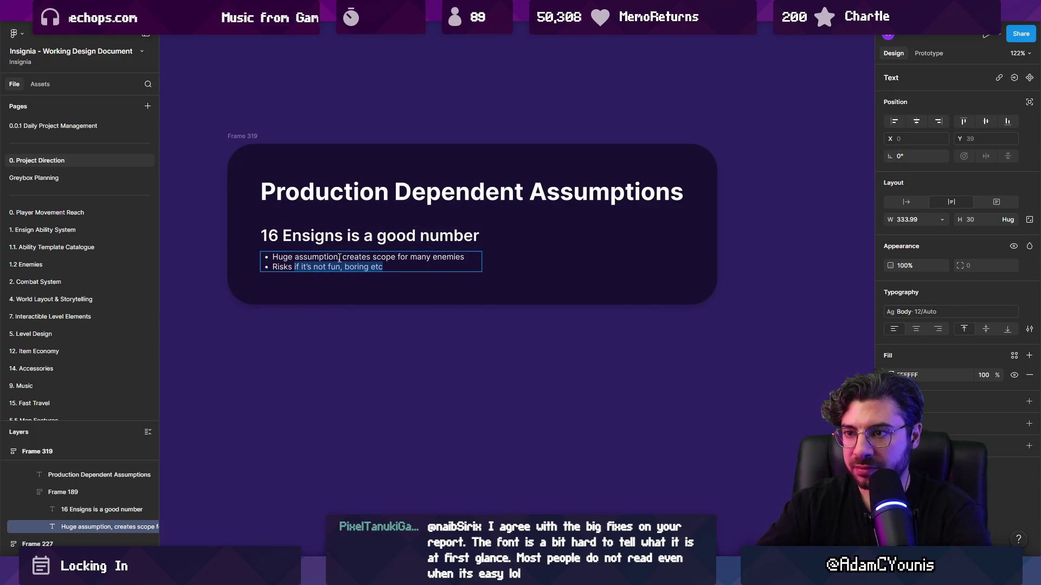
pyautogui.write('Needs to be')
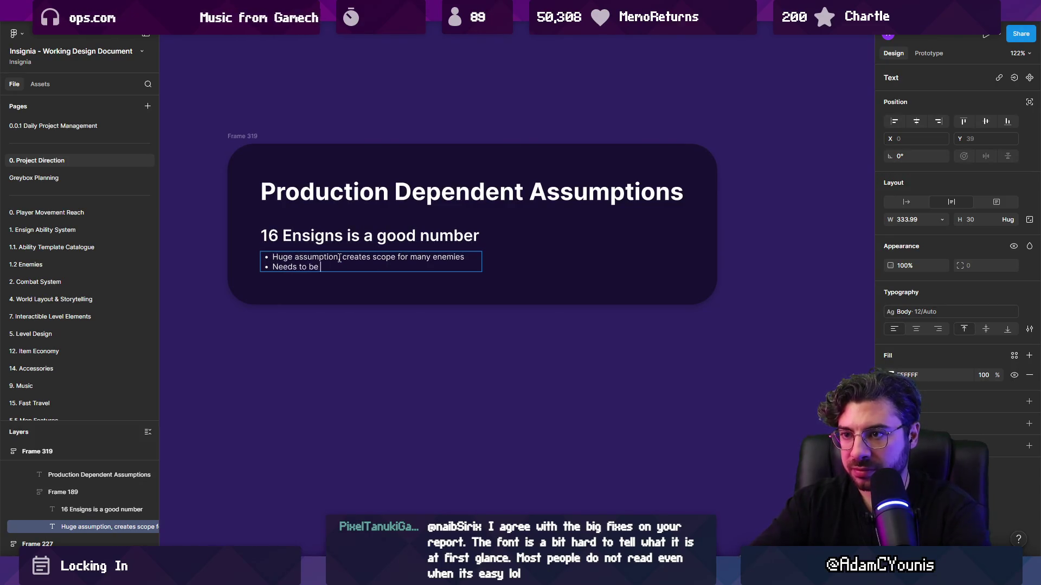
pyautogui.write('ate')
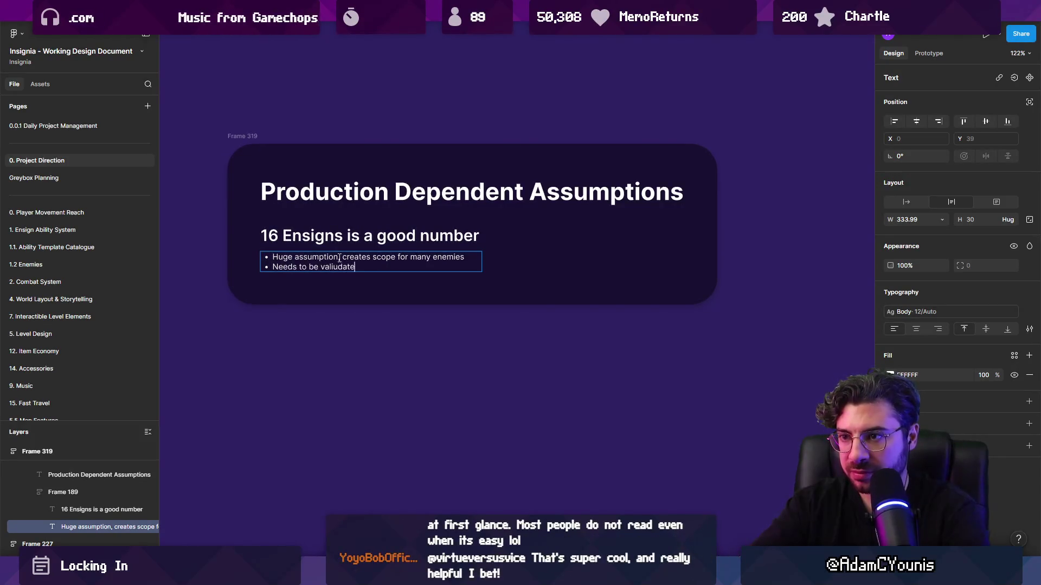
pyautogui.press('BackSpace')
pyautogui.press('BackSpace')
pyautogui.write('i')
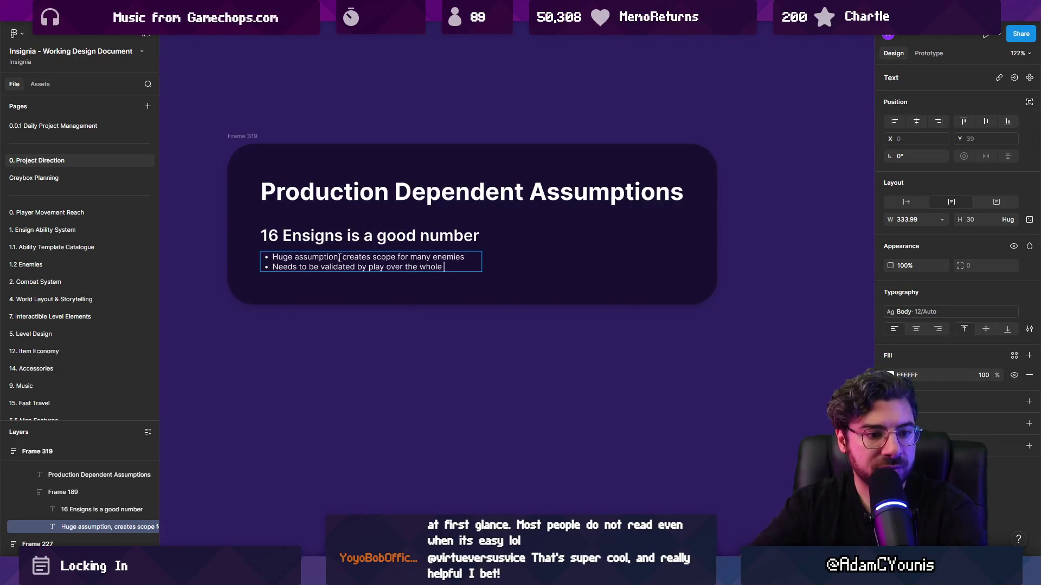
pyautogui.write('xperience')
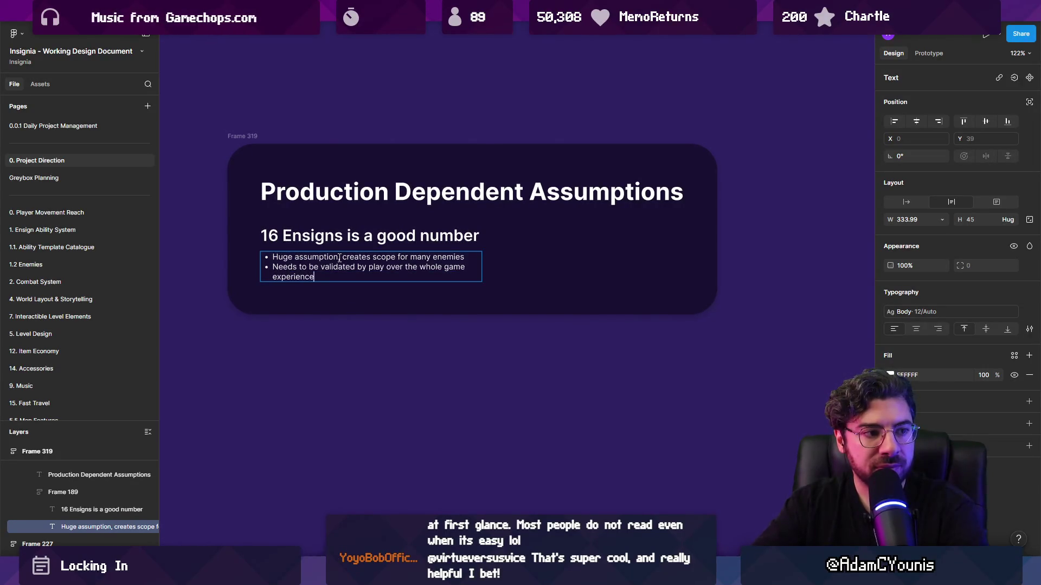
pyautogui.press('Escape')
pyautogui.scroll(2, 436, 313)
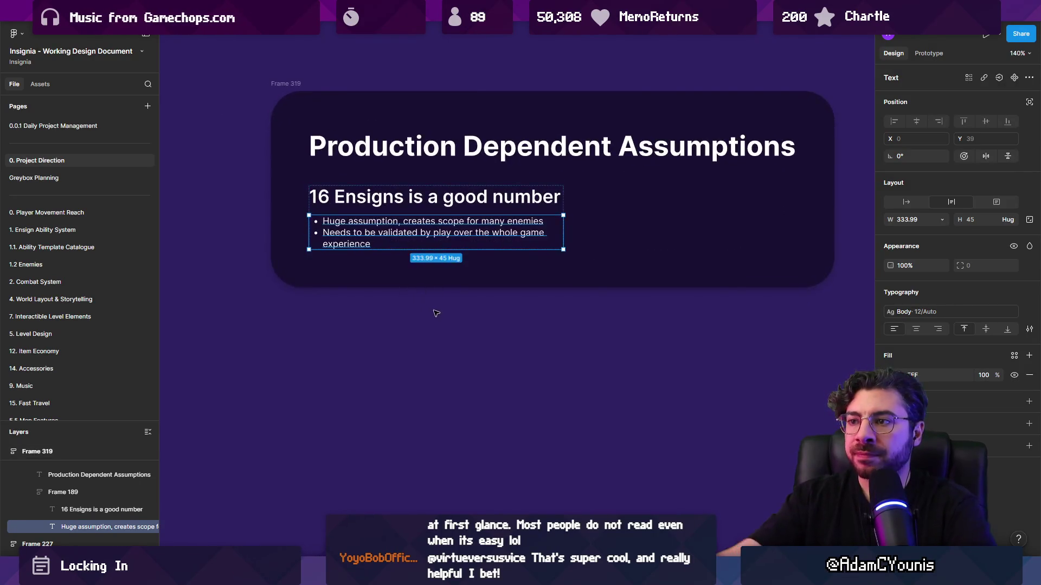
pyautogui.click(432, 238)
# Duplicate the Ensigns section and rename the copy's heading 'The story is good'
pyautogui.doubleClick(432, 239)
pyautogui.hotkey('ctrl', 'd')
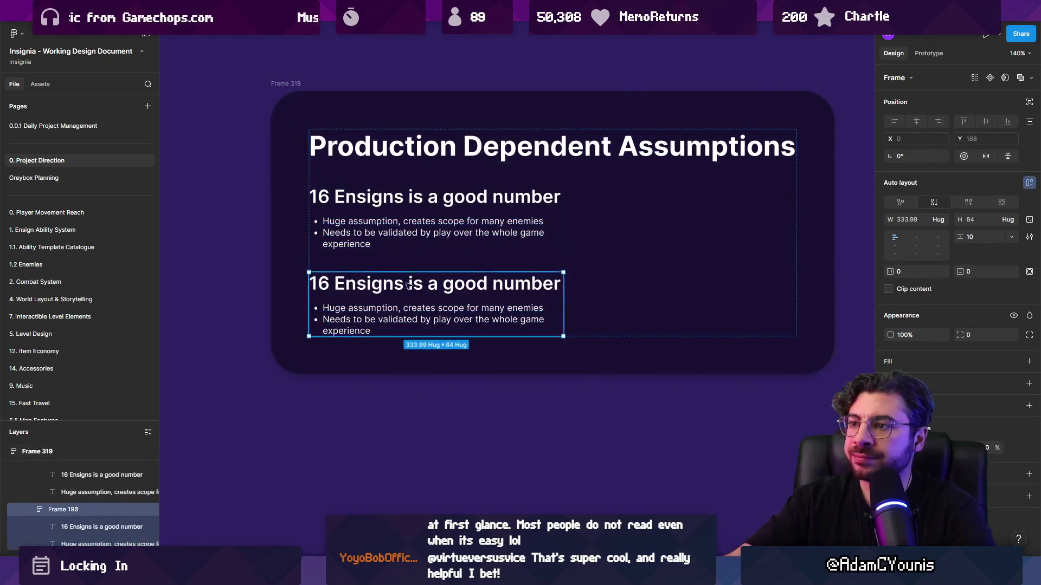
pyautogui.doubleClick(438, 285)
pyautogui.doubleClick(438, 285)
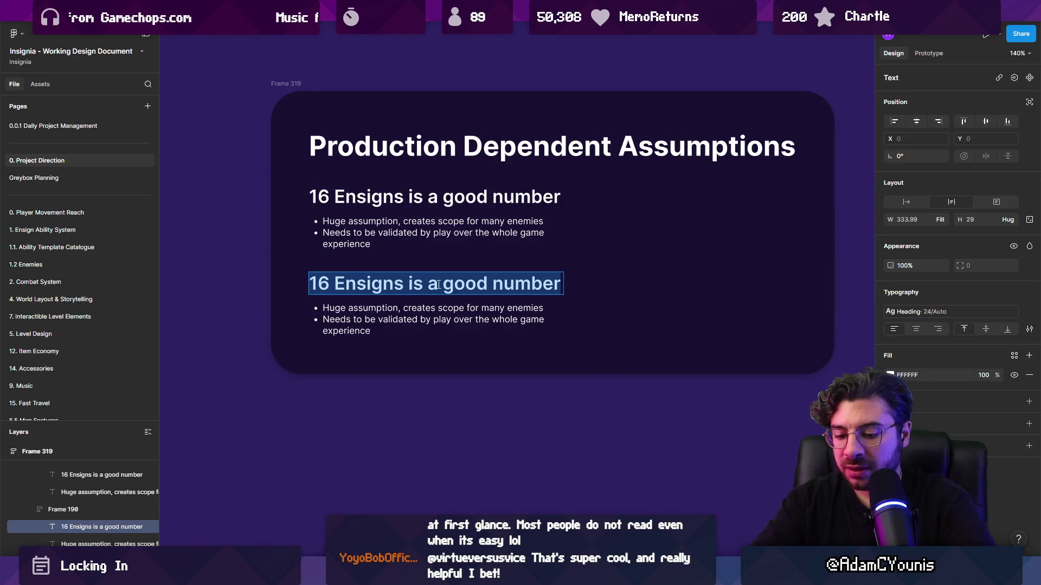
pyautogui.write('The st')
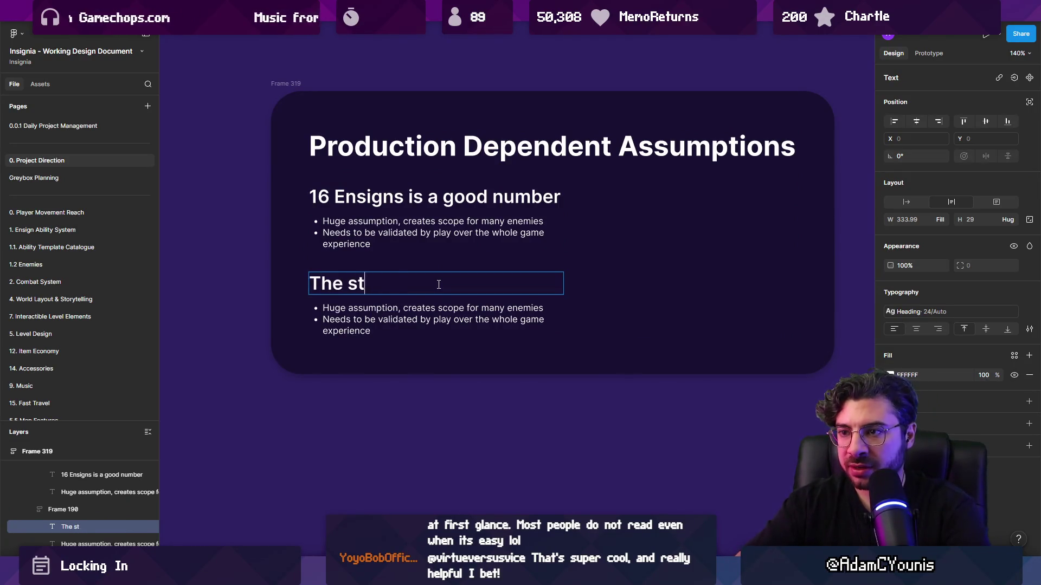
pyautogui.write('ory is ')
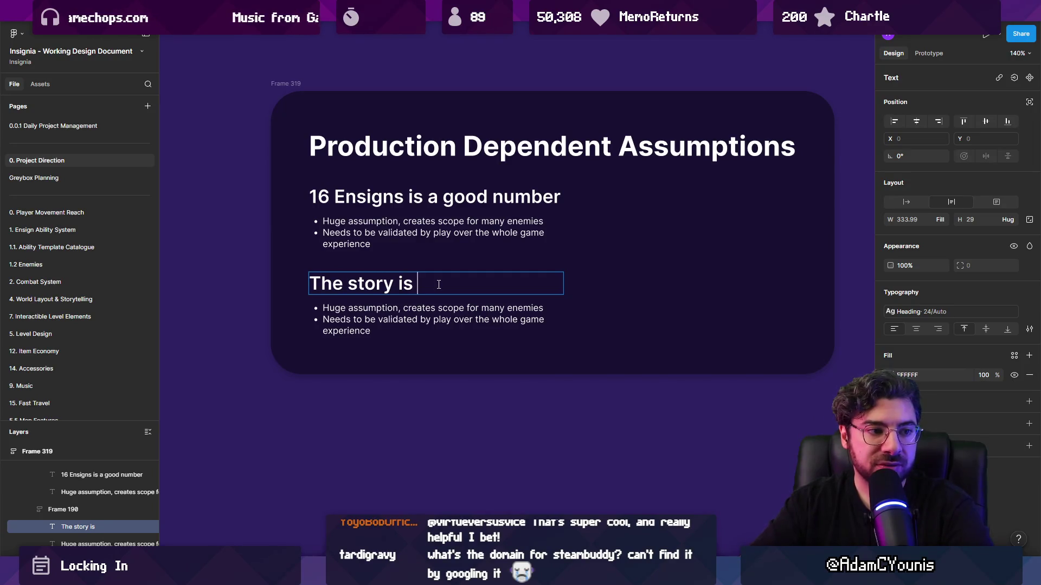
pyautogui.write('good')
# Rewrite its bullet to end '…If it's not compelling then maybe it could be smaller.'
pyautogui.click(429, 308)
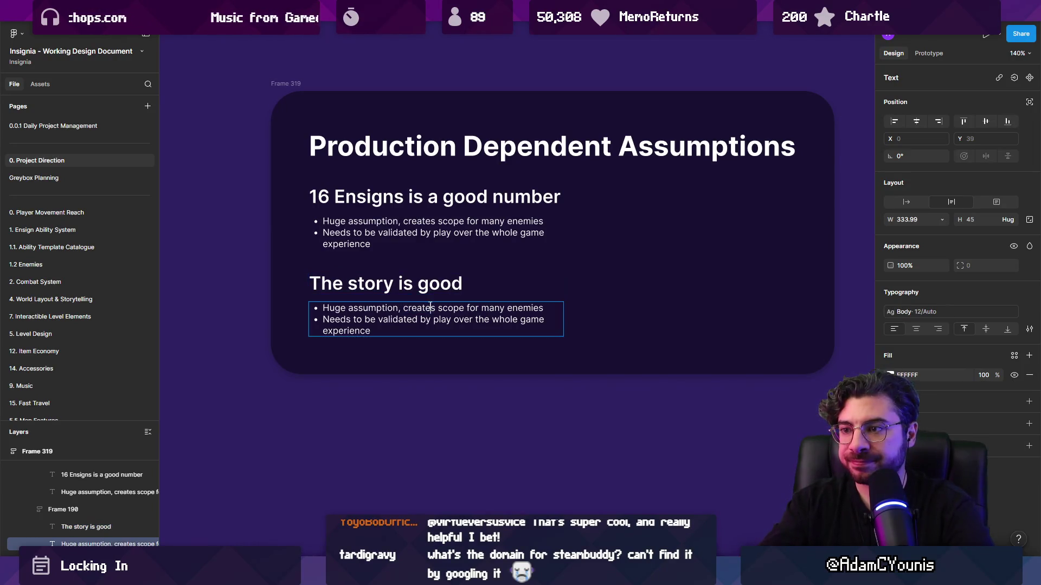
pyautogui.press('Return')
pyautogui.write('Lots of ')
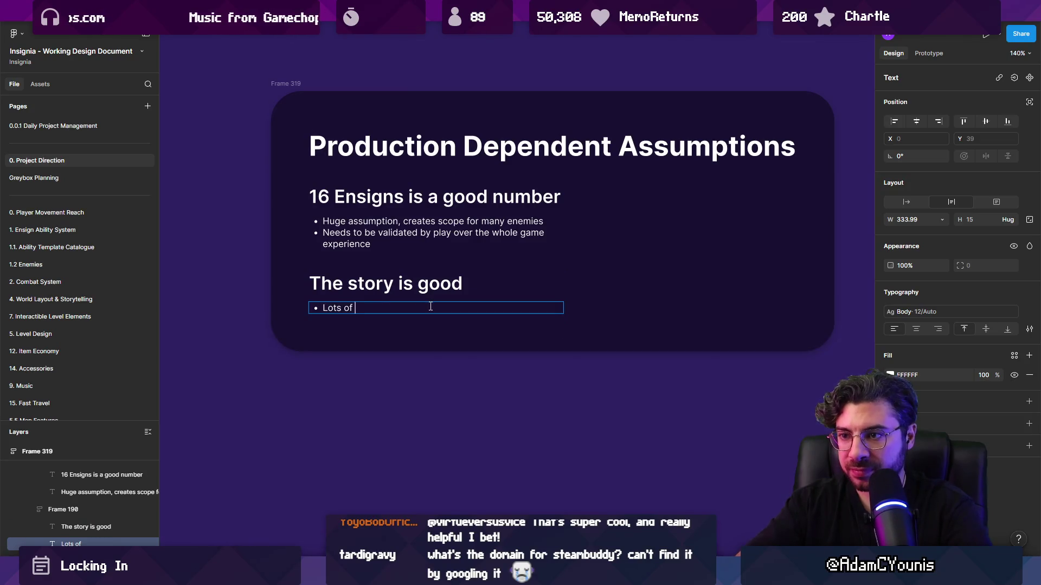
pyautogui.write('story content, length, etc. If it')
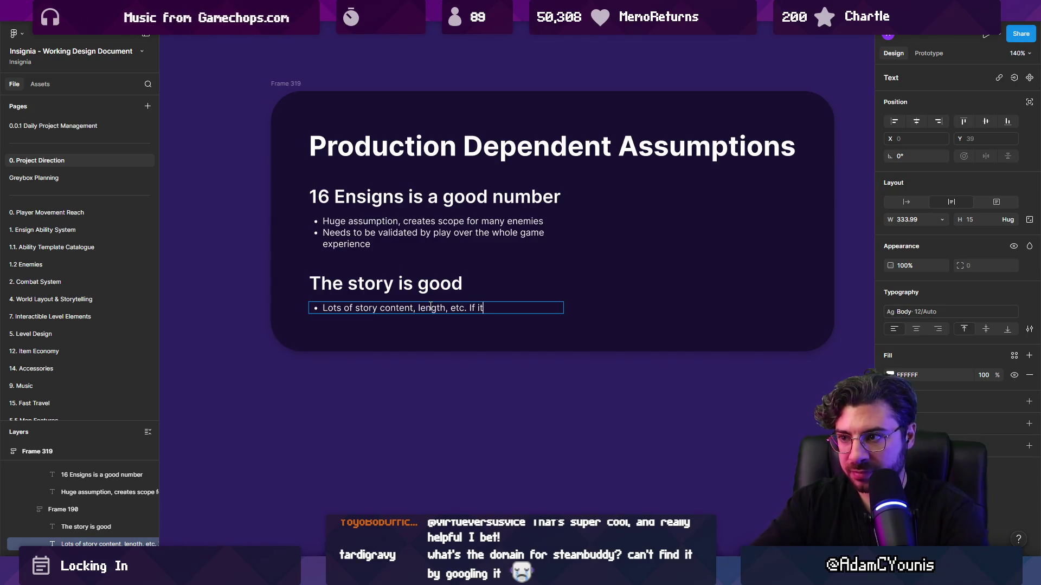
pyautogui.write('’s not compelling')
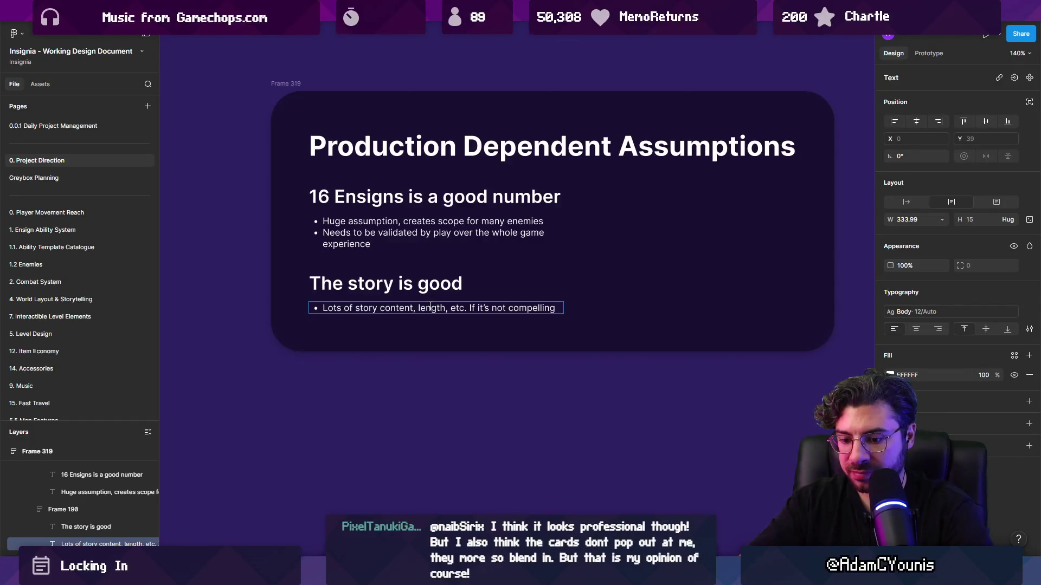
pyautogui.write(' then it could be a lot')
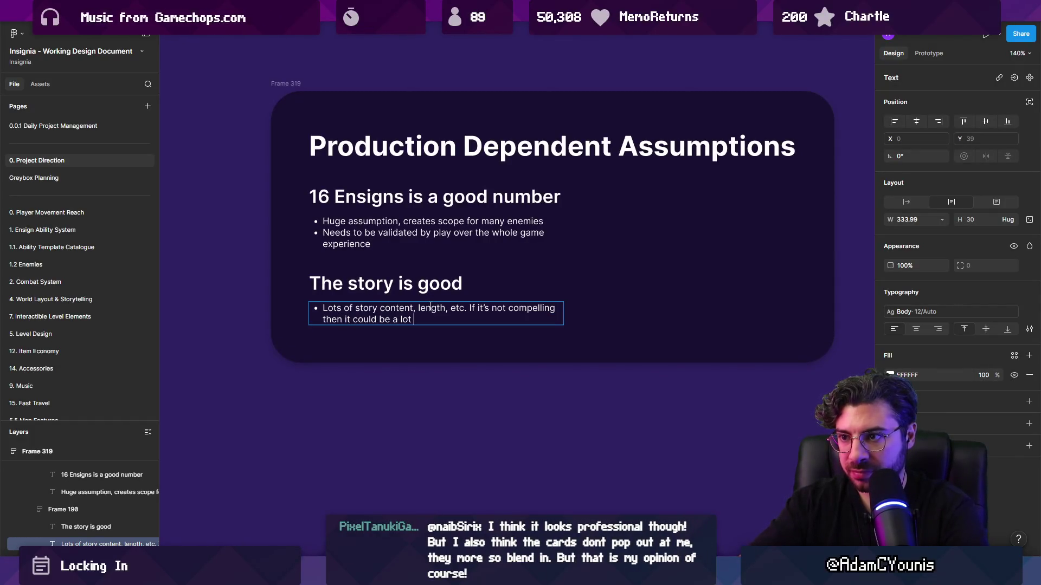
pyautogui.write('smaller /.')
pyautogui.press('BackSpace')
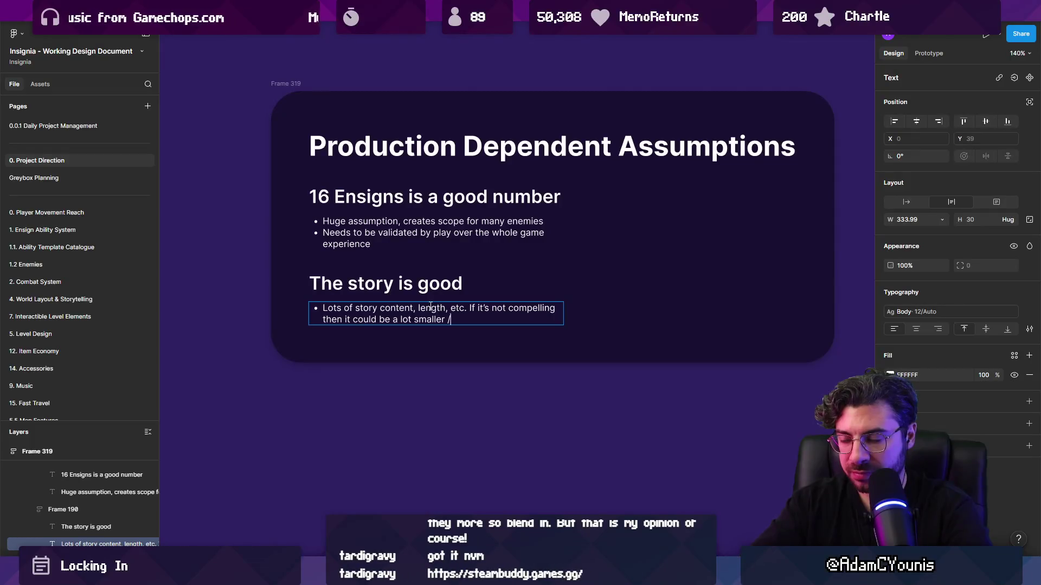
pyautogui.hotkey('ctrl', 'shift', 'Left')
pyautogui.hotkey('ctrl', 'shift', 'Left')
pyautogui.hotkey('ctrl', 'shift', 'Left')
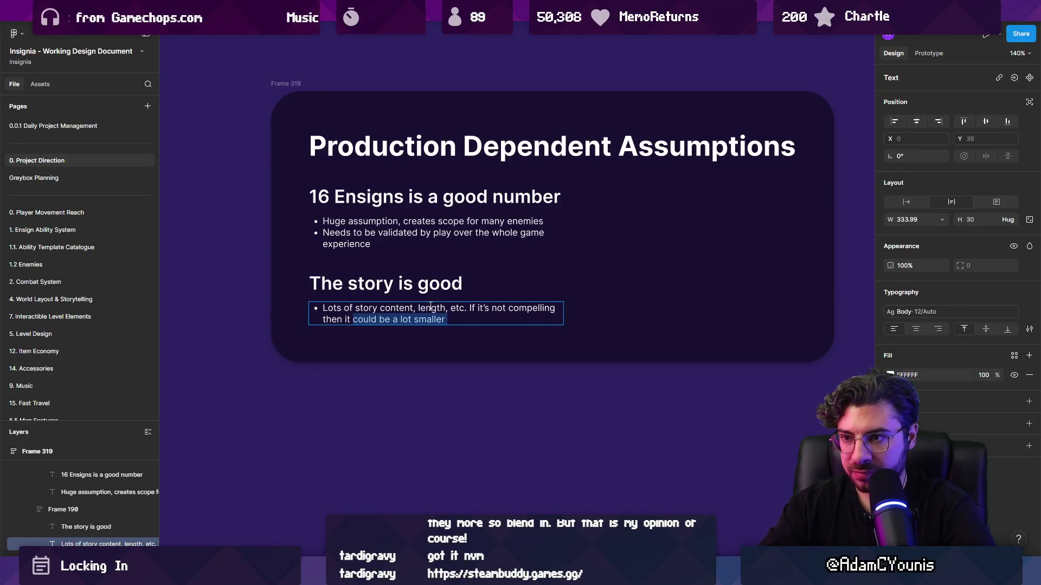
pyautogui.write('maybe')
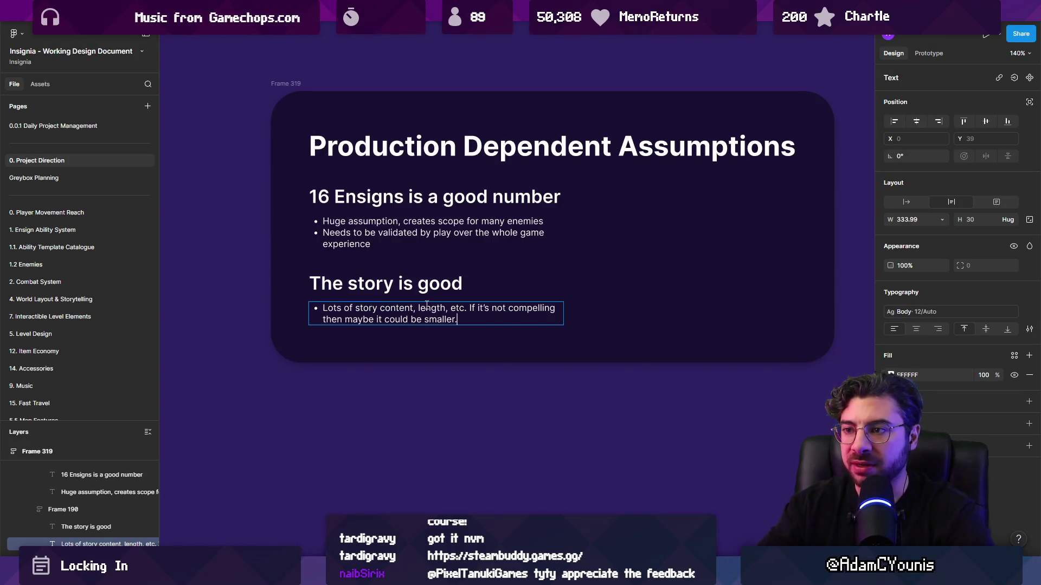
# Duplicate the story section and head the copy 'Animation Fidelity is enough for combat trajectory'
pyautogui.click(336, 277)
pyautogui.press('Escape')
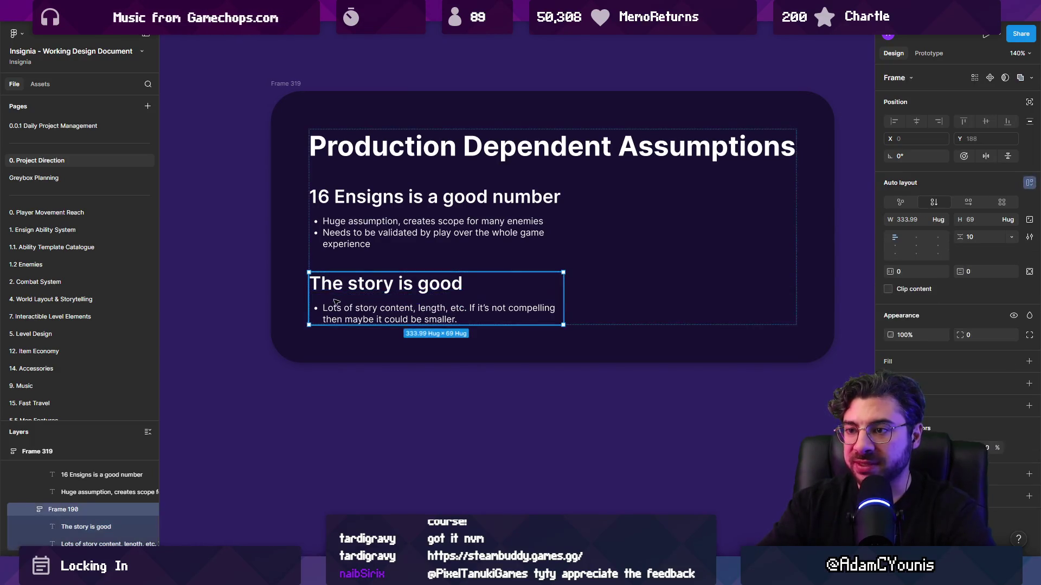
pyautogui.hscroll(3, 341, 259)
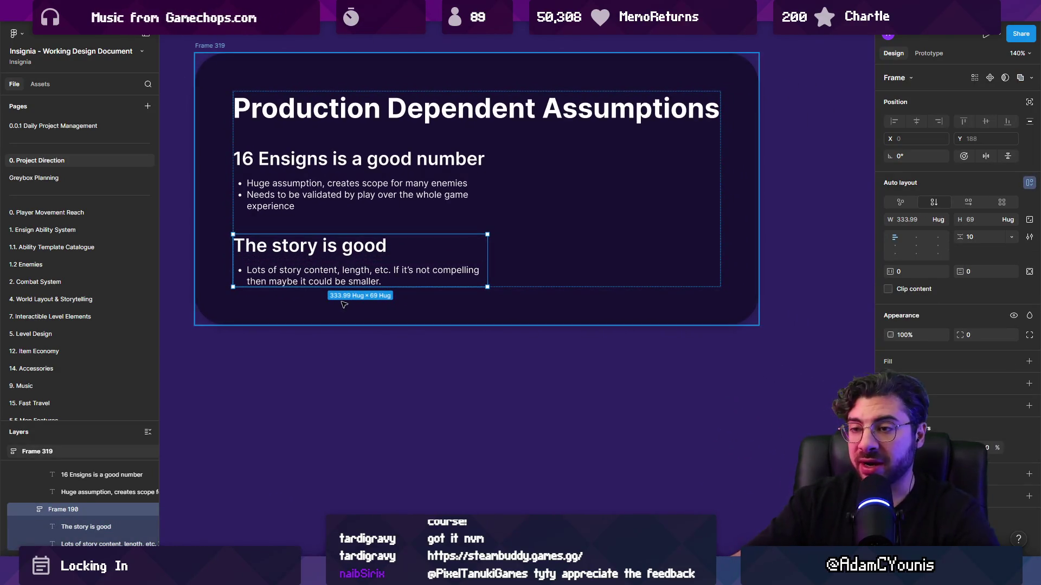
pyautogui.scroll(3, 316, 336)
pyautogui.hotkey('ctrl', 'd')
pyautogui.doubleClick(334, 373)
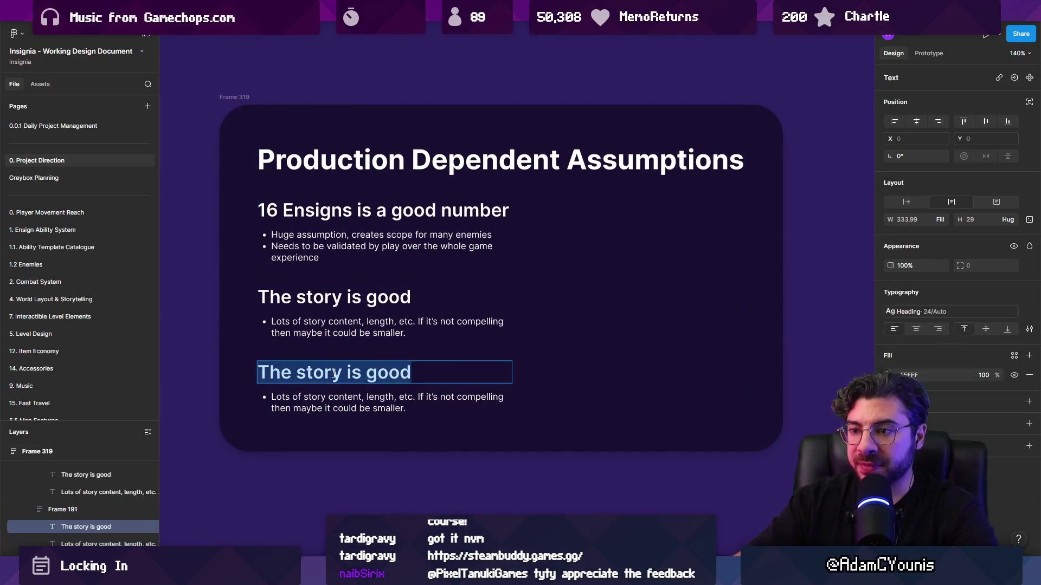
pyautogui.write('Animation ')
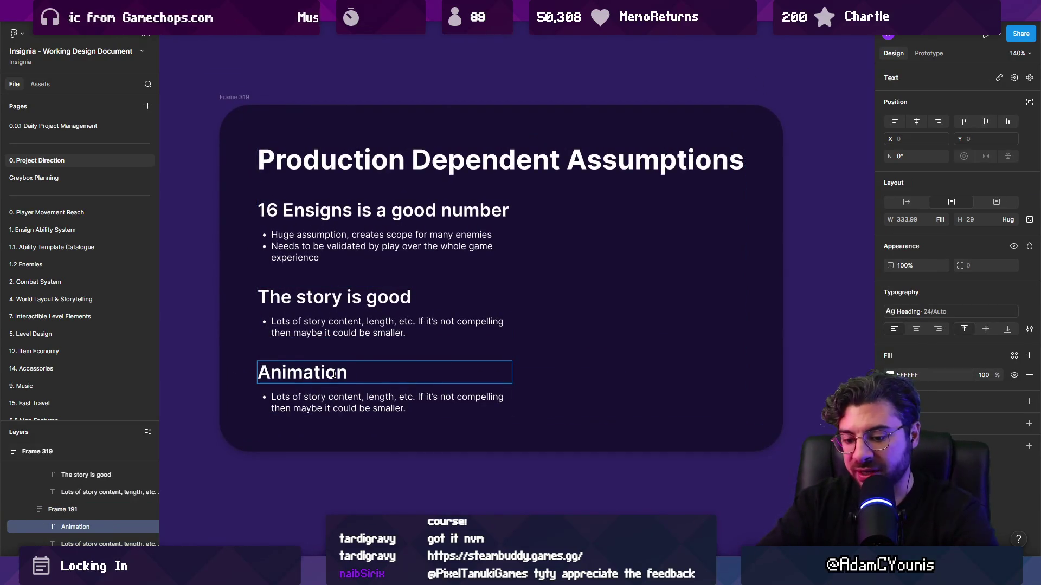
pyautogui.write('Fidelity is en')
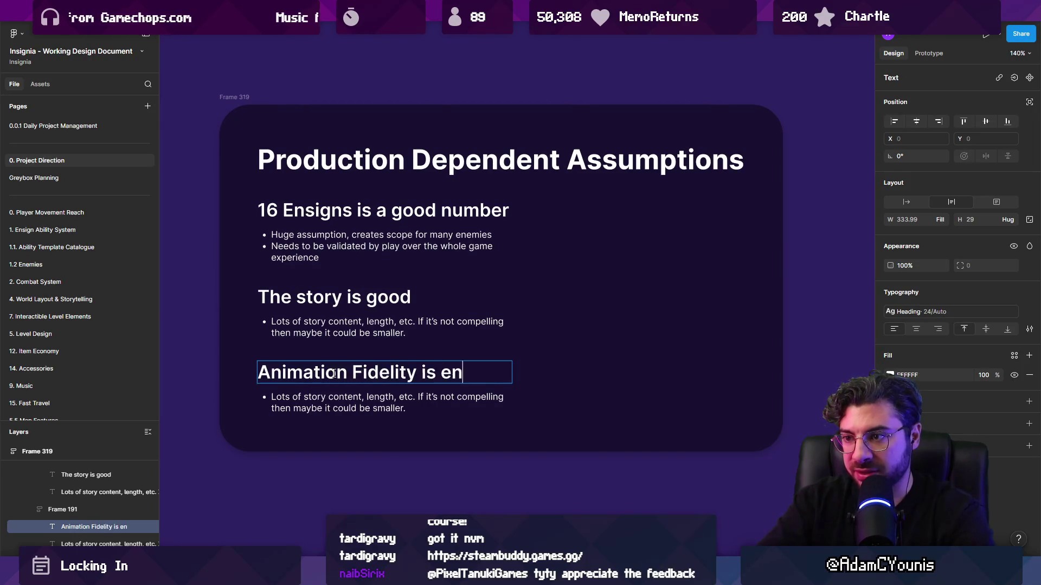
pyautogui.write('ough for combat ')
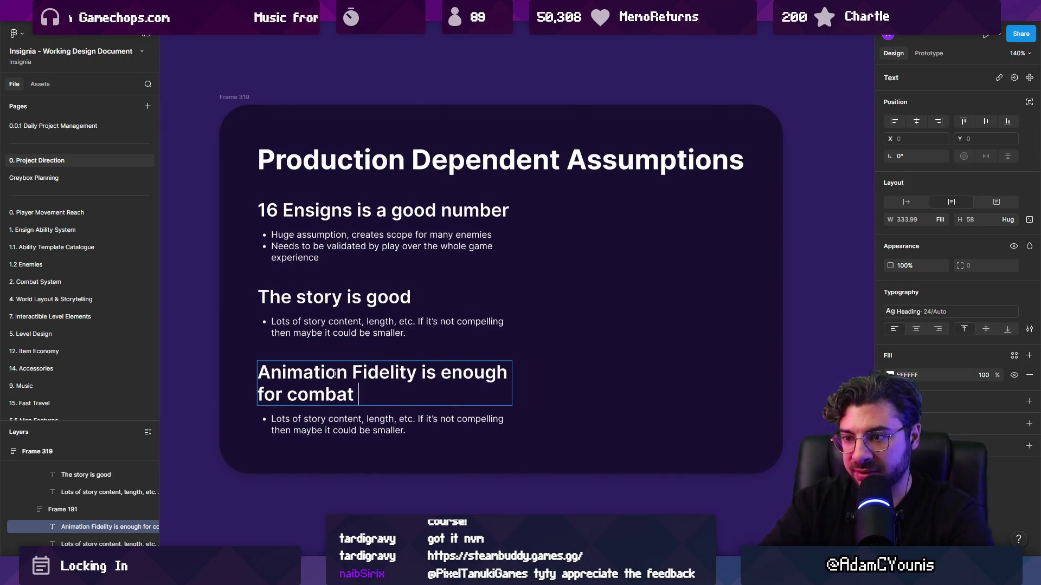
pyautogui.write('trajec')
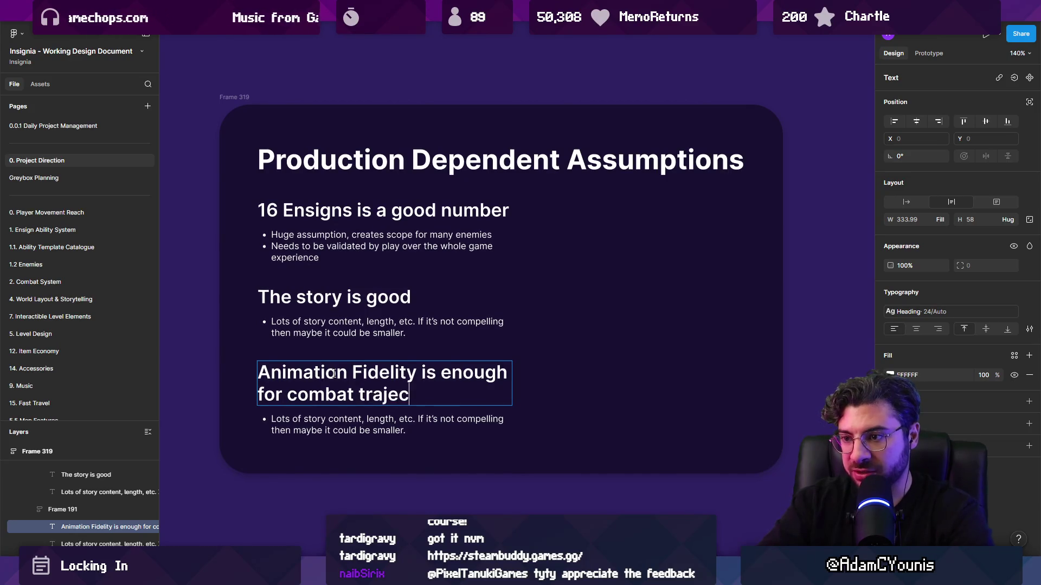
pyautogui.write('tory')
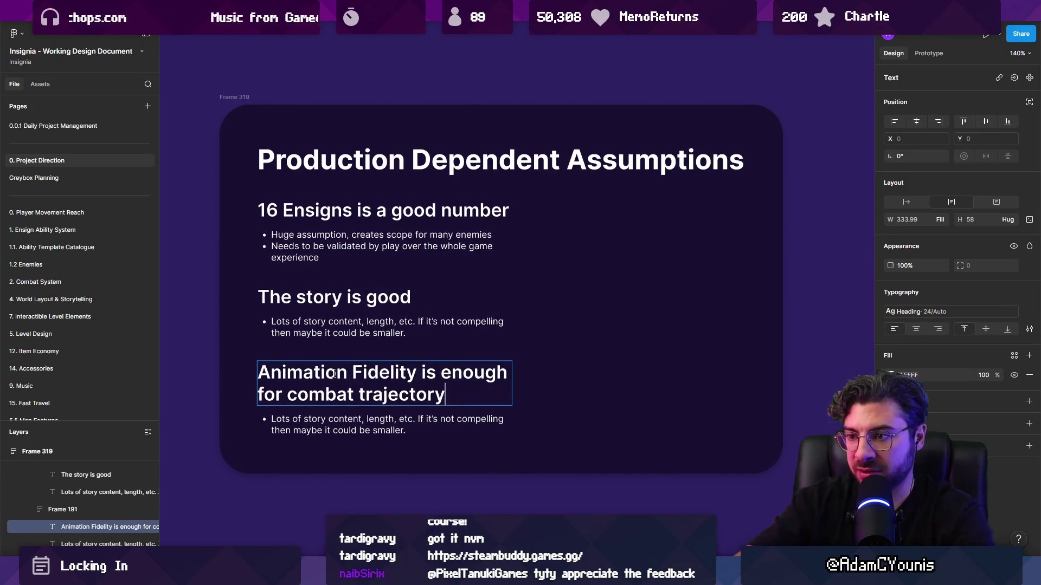
# Replace its bullet with 'Are enemies clear enough? polished enough?'
pyautogui.doubleClick(341, 421)
pyautogui.write('Eni')
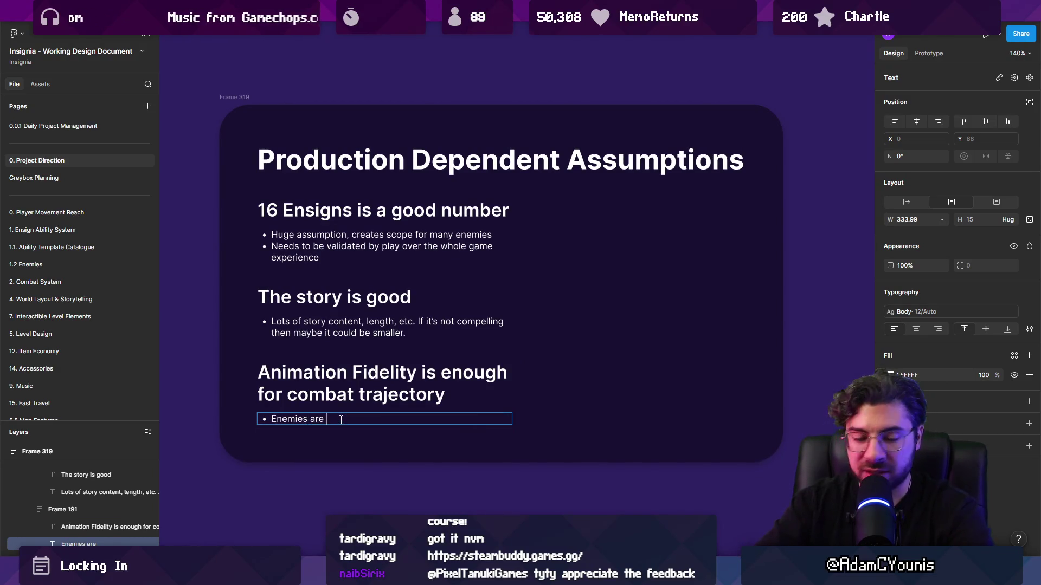
pyautogui.hotkey('ctrl', 'a')
pyautogui.write('Ar')
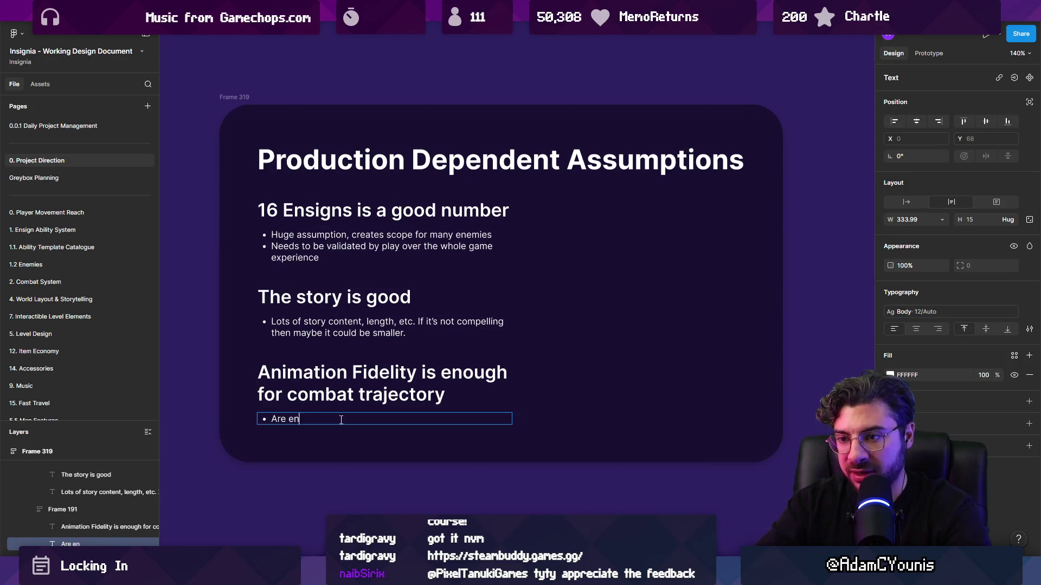
pyautogui.write('e enemies clear enough? po')
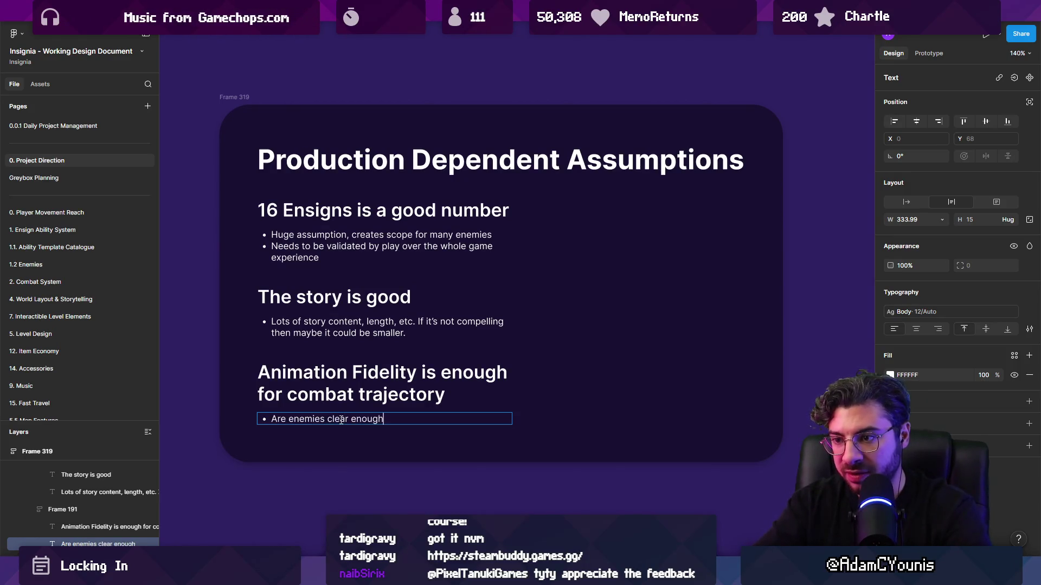
pyautogui.write('lished enough?')
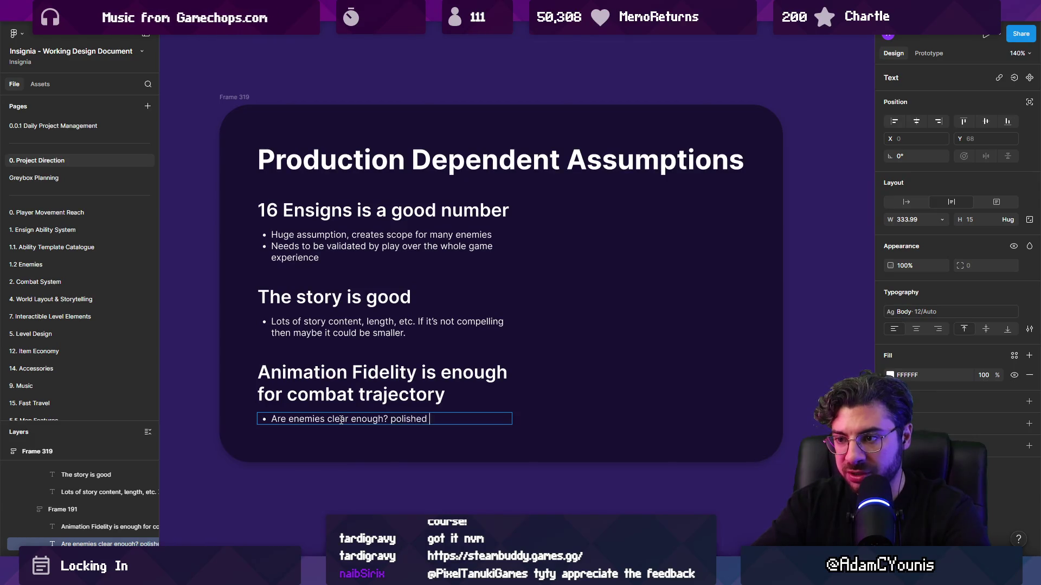
pyautogui.press('Escape')
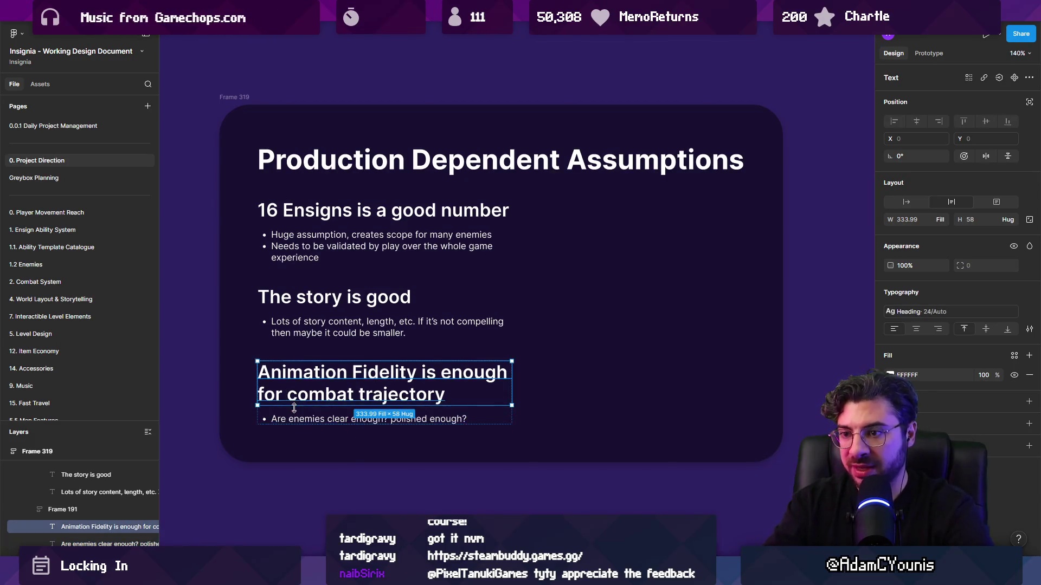
pyautogui.click(288, 404)
# Duplicate the card's last section and start typing the new 'Environments' heading
pyautogui.scroll(-3, 301, 387)
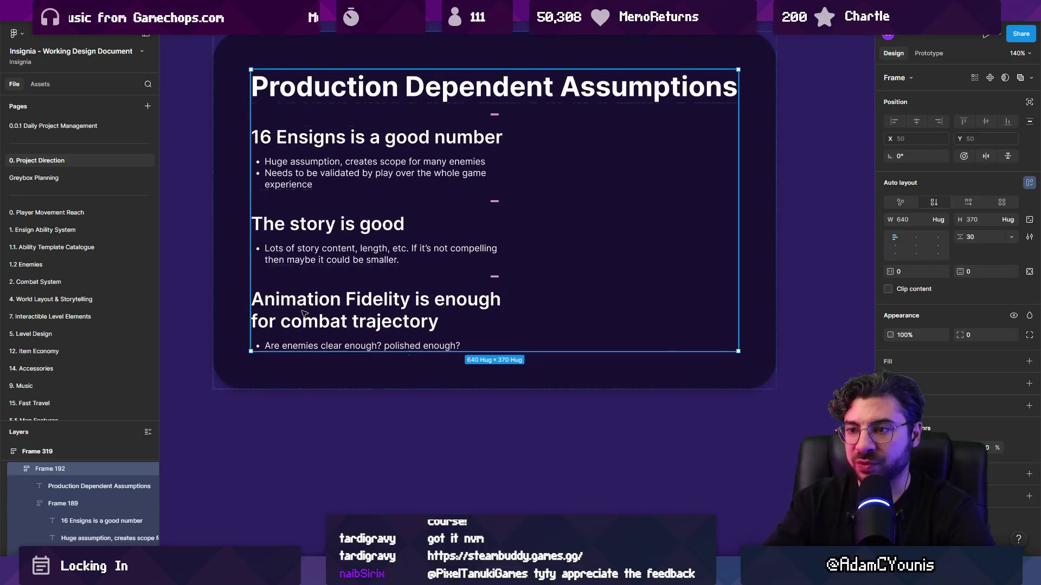
pyautogui.click(347, 322)
pyautogui.hotkey('ctrl', 'd')
pyautogui.doubleClick(378, 385)
pyautogui.write('Envi')
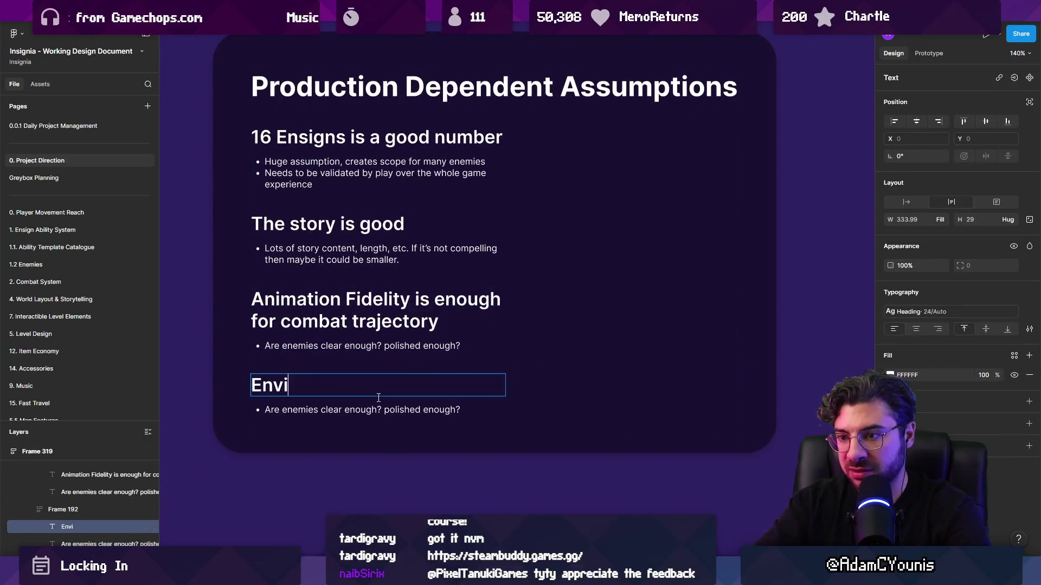
pyautogui.write('ronments')
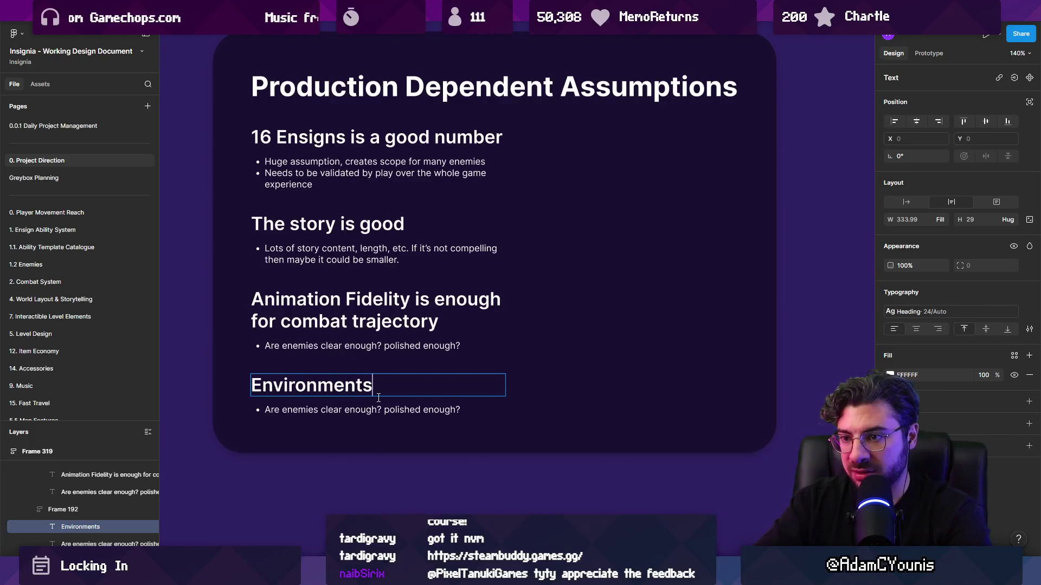
pyautogui.write('havb')
# Correct the heading to 'Environments have enough identity' and begin its 'Unique' bullet
pyautogui.press('BackSpace')
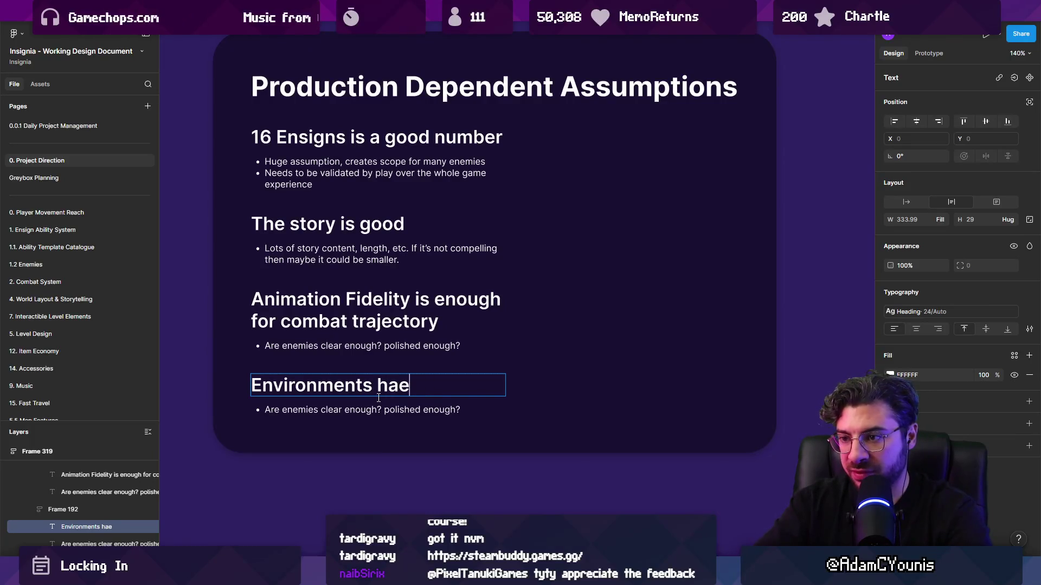
pyautogui.press('BackSpace')
pyautogui.write('vbe')
pyautogui.press('BackSpace')
pyautogui.press('BackSpace')
pyautogui.write('e enough i')
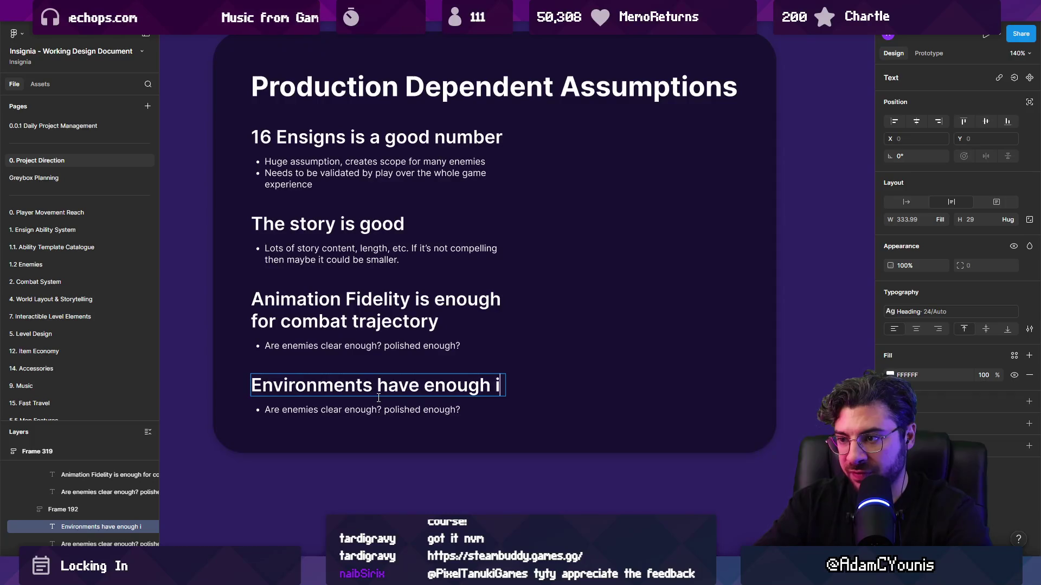
pyautogui.write('f')
pyautogui.press('BackSpace')
pyautogui.write('dentity')
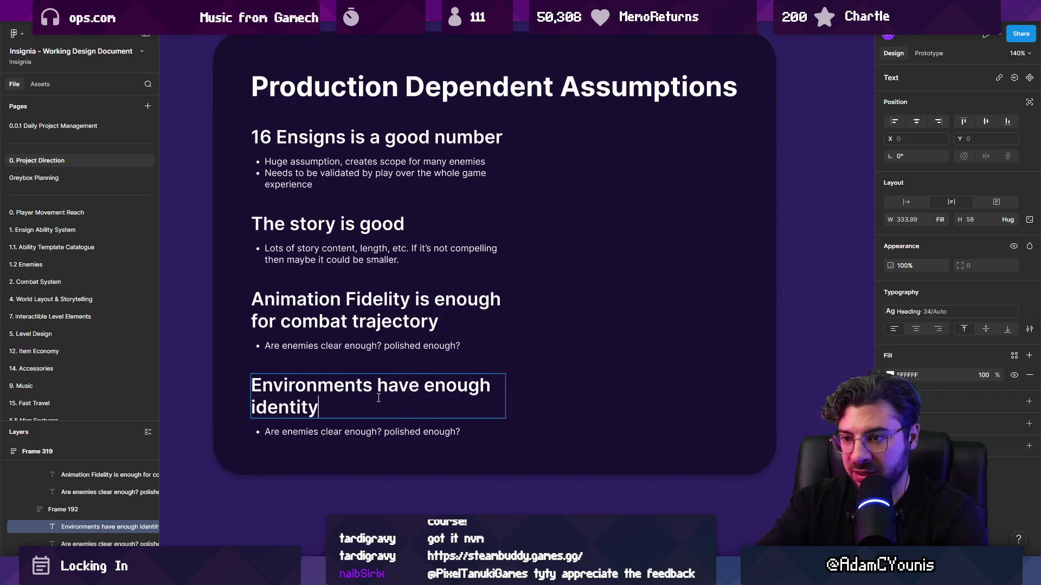
pyautogui.press('Escape')
pyautogui.doubleClick(367, 432)
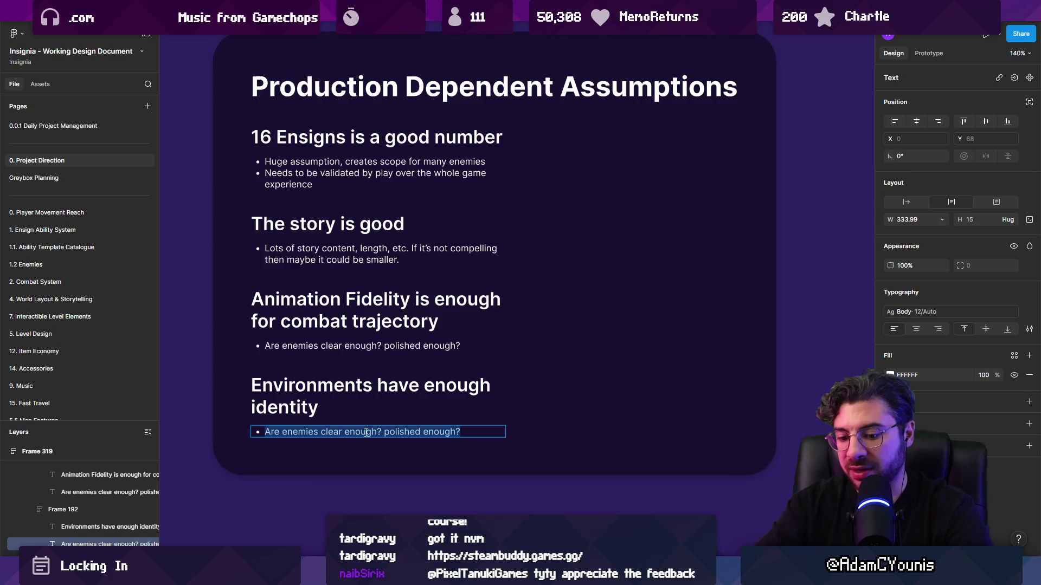
pyautogui.write('Unique vs copy +')
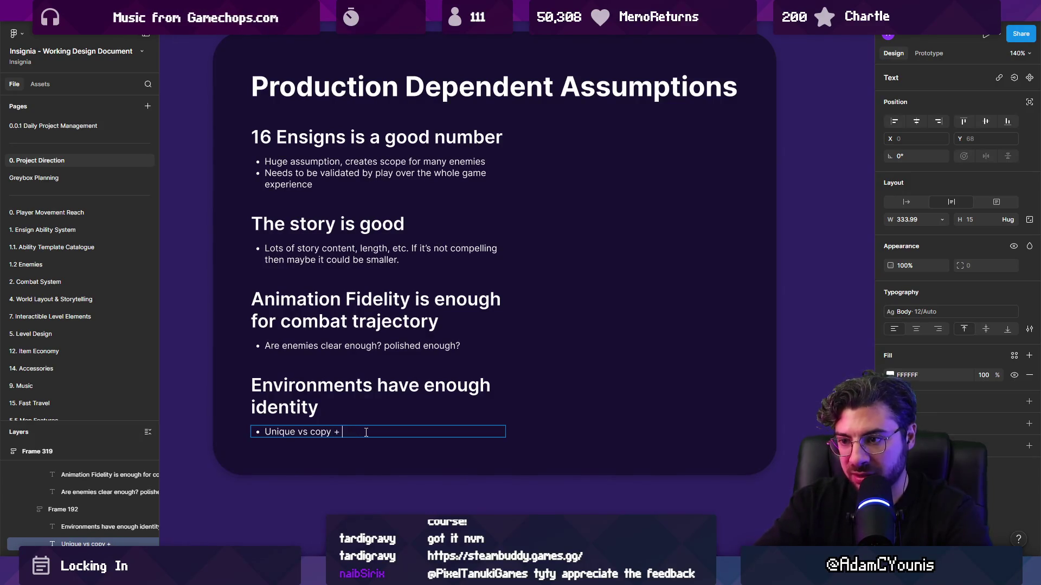
# Finish the 'Unique vs copy + pasted assets' bullet, then duplicate the Animation Fidelity section
pyautogui.write('paste')
pyautogui.write('et')
pyautogui.press('Escape')
pyautogui.scroll(-2, 356, 432)
pyautogui.click(325, 357)
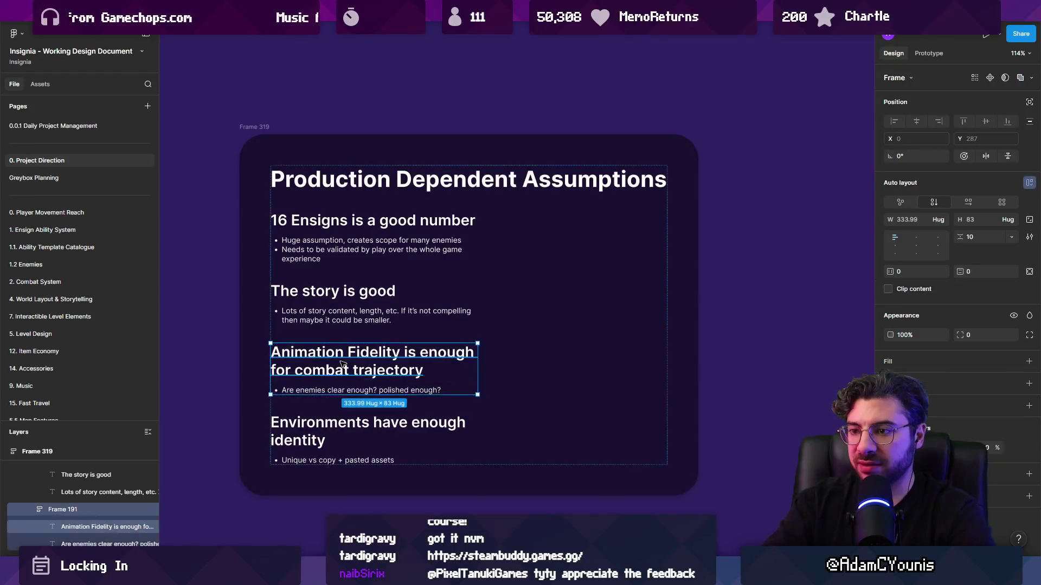
pyautogui.hotkey('ctrl', 'd')
# Retitle the duplicated section's heading 'Difficulty won't turn players away'
pyautogui.doubleClick(333, 435)
pyautogui.write('Difficulty is')
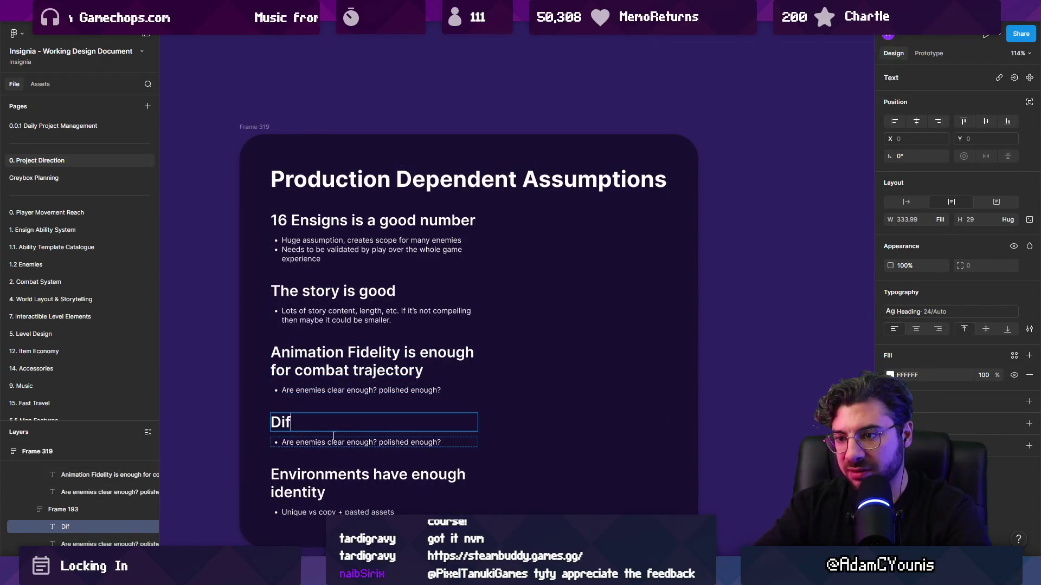
pyautogui.press('BackSpace')
pyautogui.press('BackSpace')
pyautogui.write("won't ")
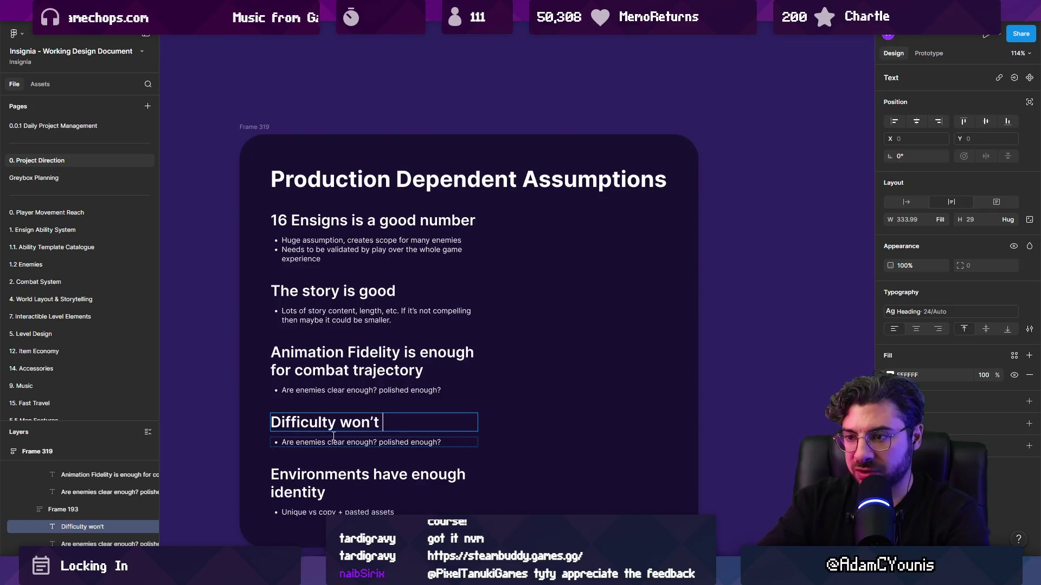
pyautogui.write('turn play')
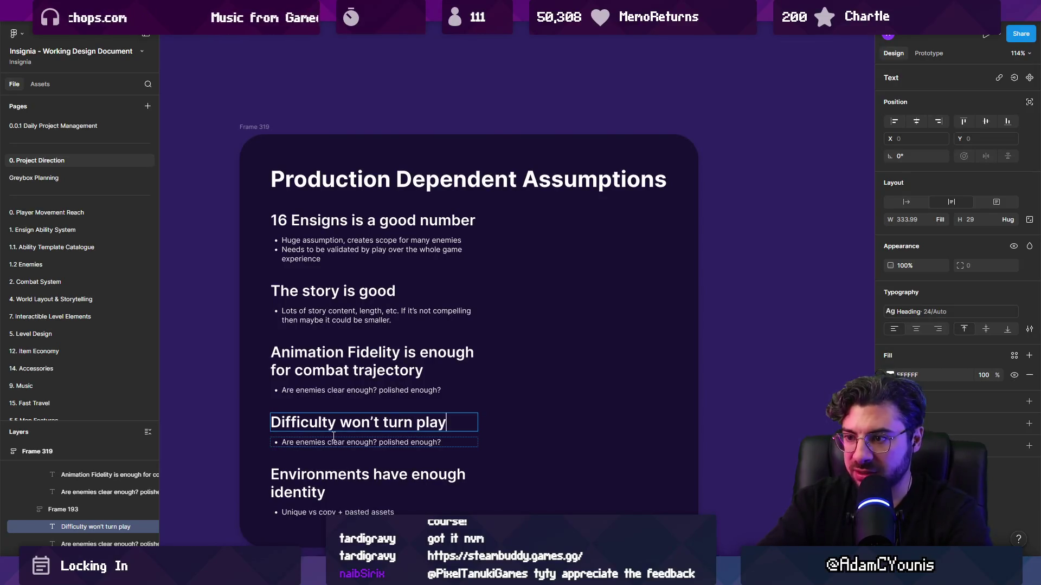
pyautogui.write('ers away')
pyautogui.click(334, 461)
pyautogui.press('Escape')
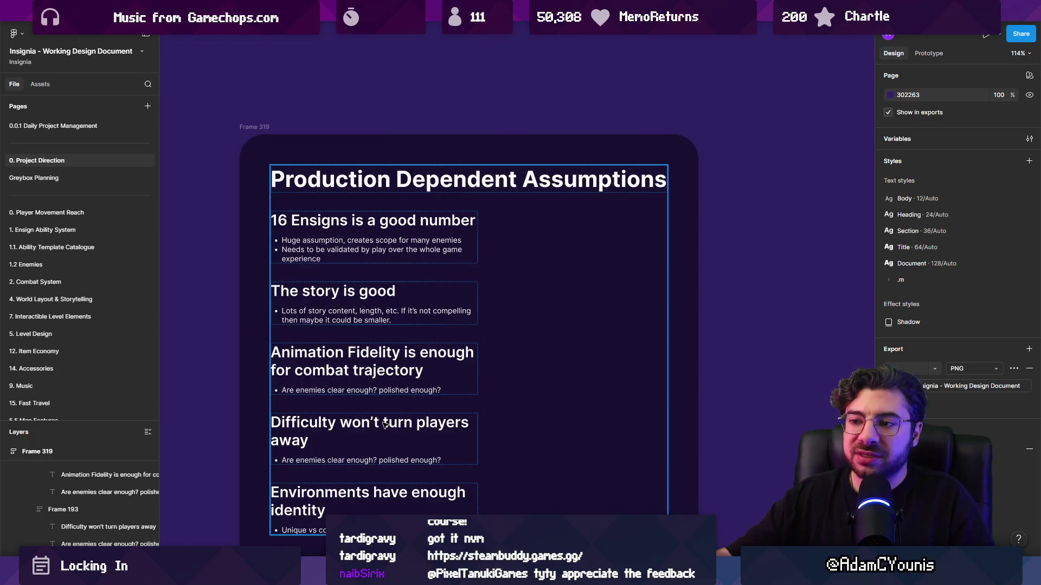
pyautogui.doubleClick(384, 431)
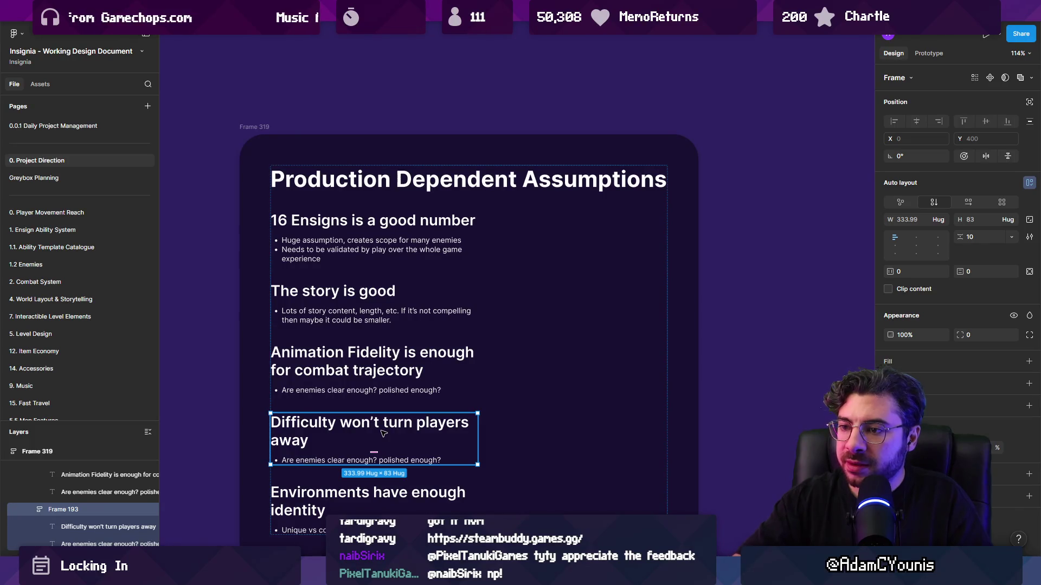
pyautogui.click(348, 377)
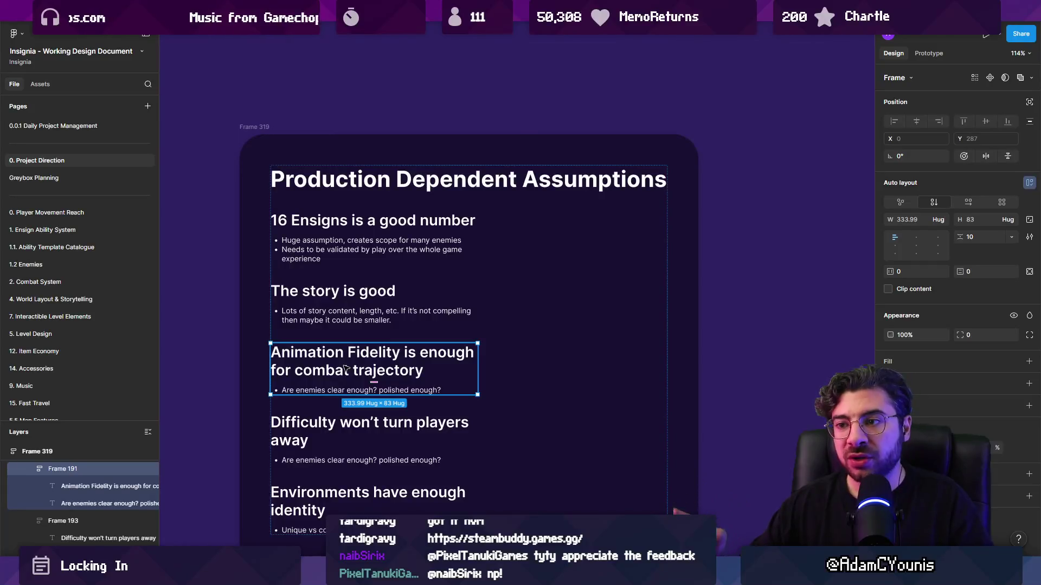
pyautogui.click(330, 314)
pyautogui.click(330, 315)
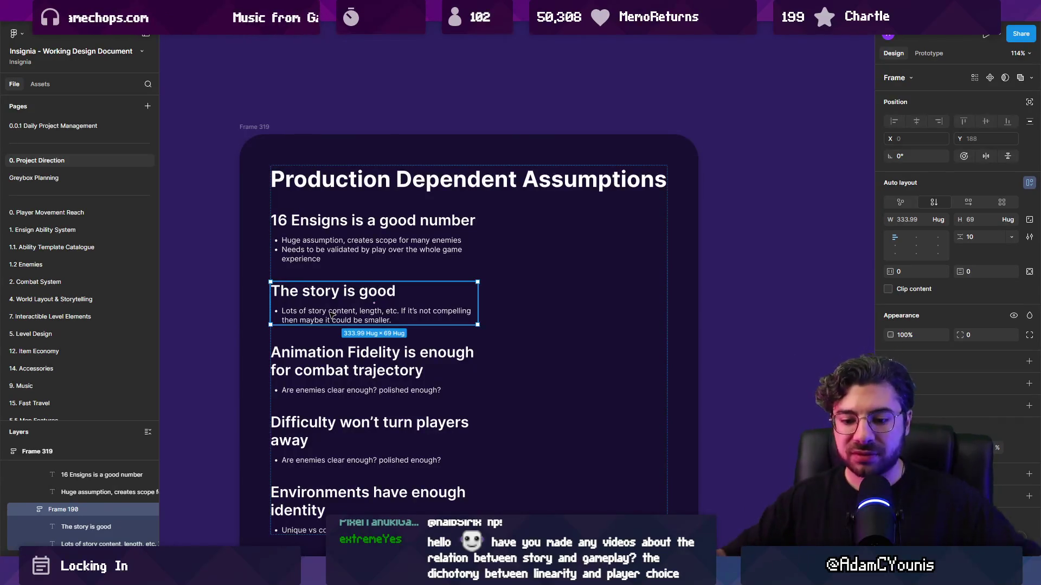
pyautogui.click(211, 156)
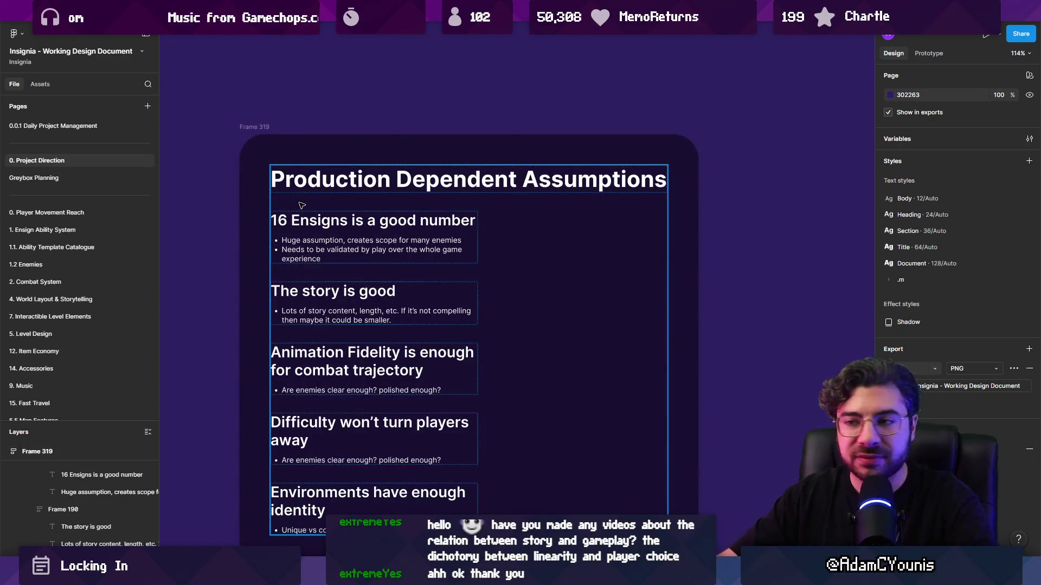
pyautogui.click(242, 182)
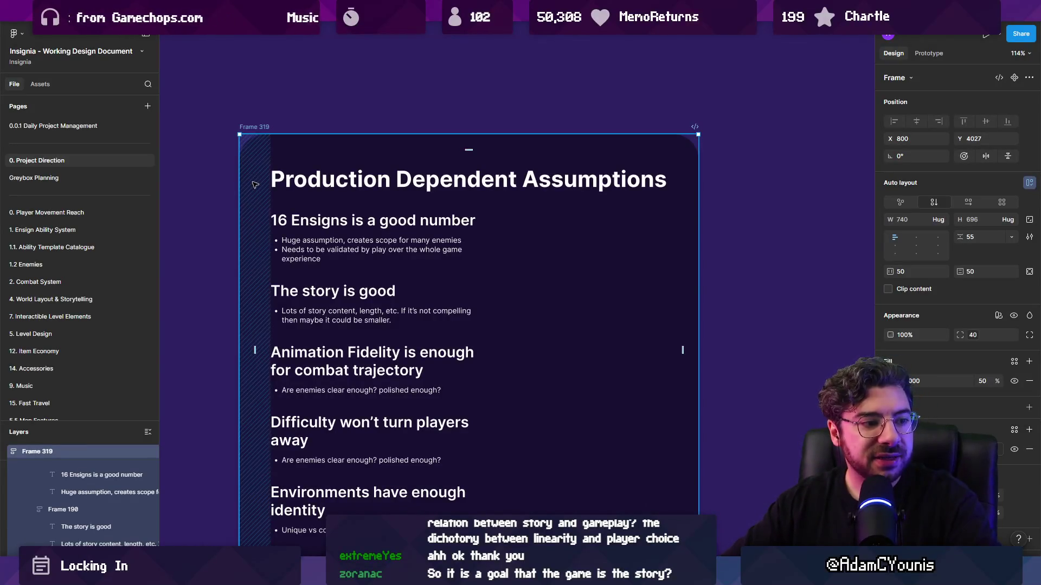
pyautogui.click(209, 135)
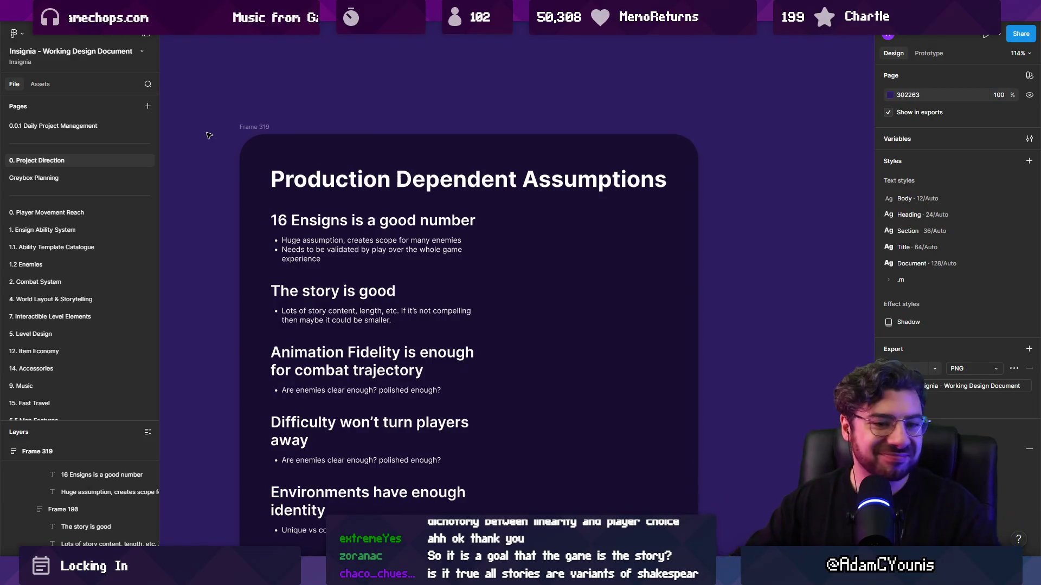
pyautogui.click(260, 130)
pyautogui.click(230, 148)
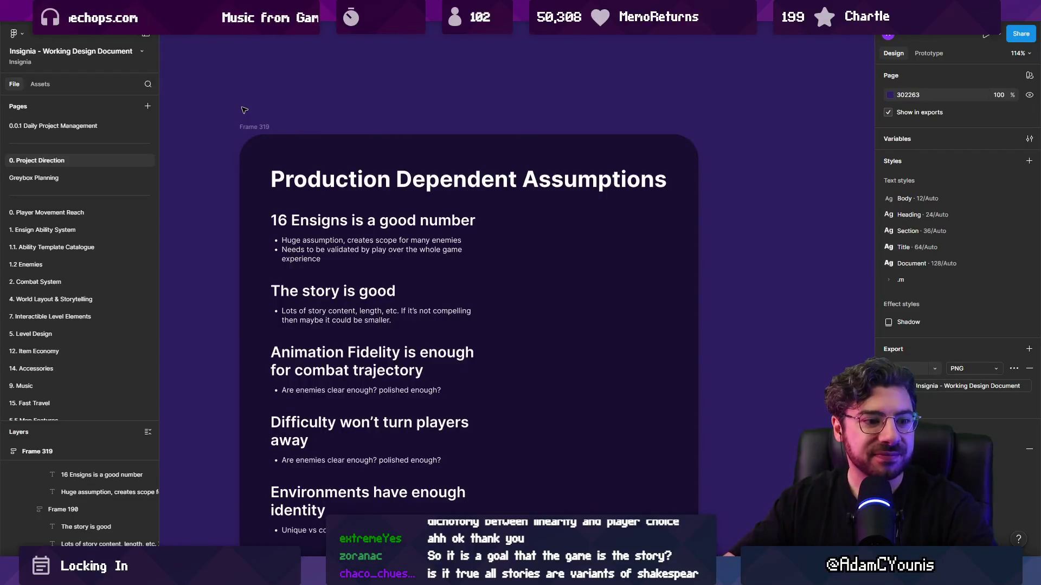
pyautogui.scroll(-3, 314, 179)
pyautogui.click(379, 228)
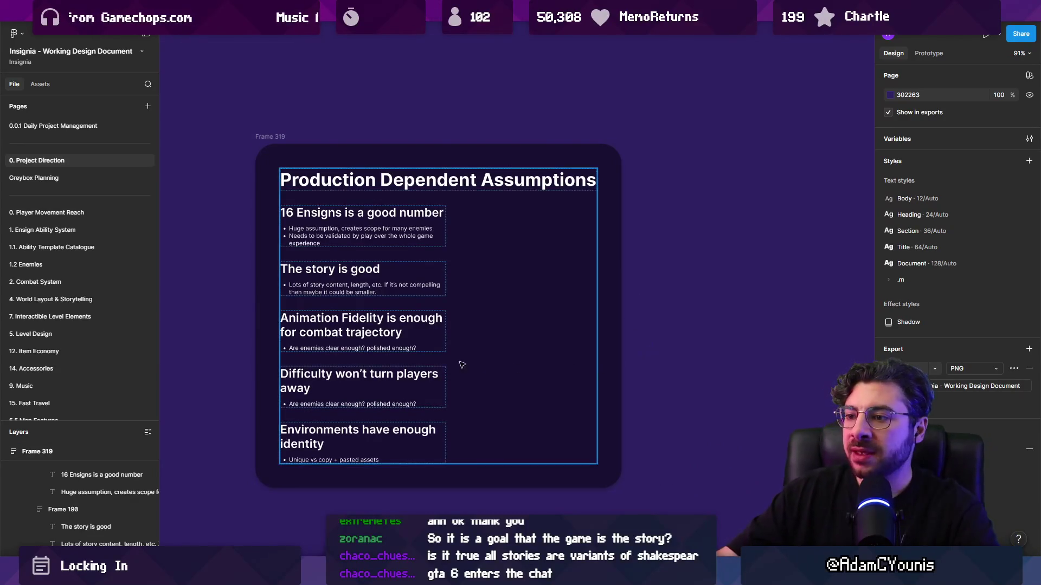
# Set the Difficulty and Environments heading boxes to auto width so each fits one line
pyautogui.click(435, 376)
pyautogui.click(435, 376)
pyautogui.doubleClick(446, 377)
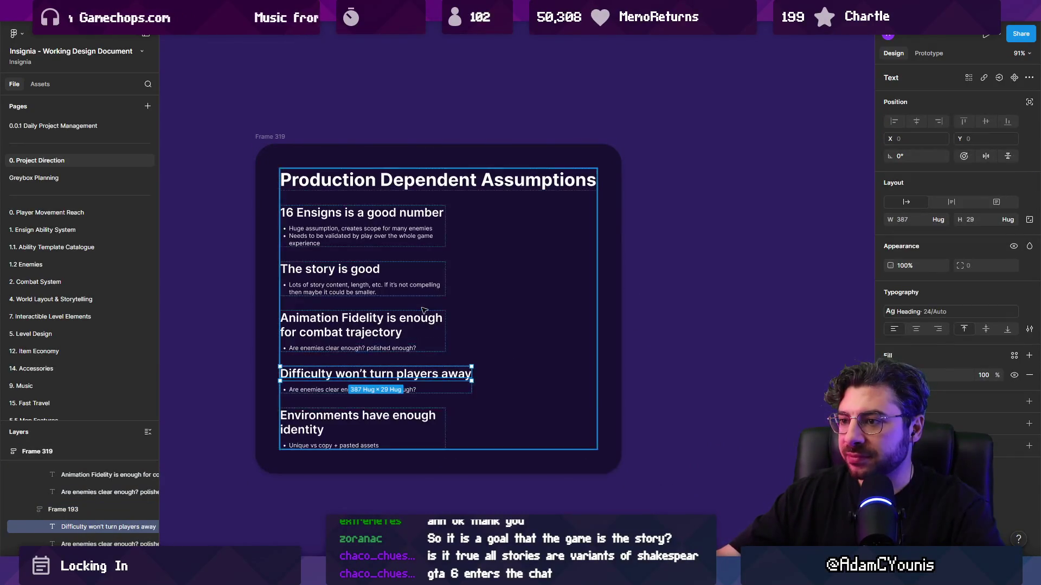
pyautogui.click(404, 332)
pyautogui.hotkey('shift', 'Tab')
pyautogui.hotkey('shift', 'Tab')
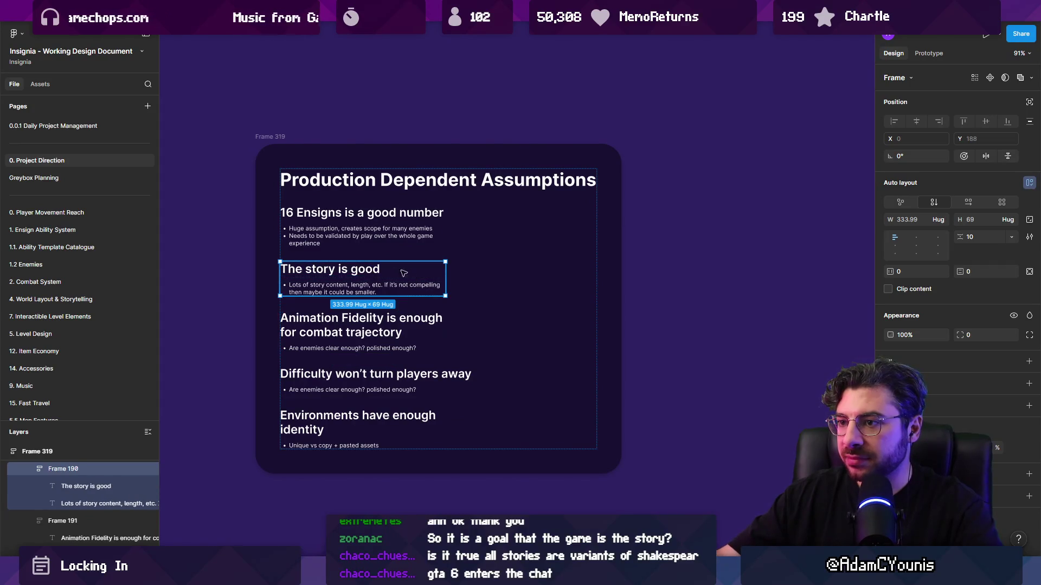
pyautogui.click(444, 421)
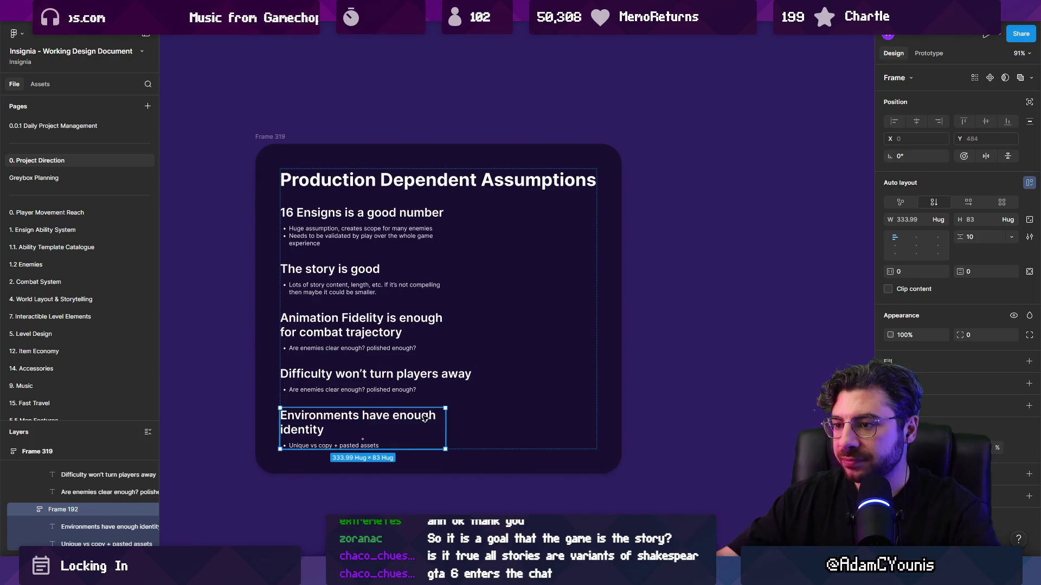
pyautogui.doubleClick(445, 422)
pyautogui.doubleClick(446, 422)
pyautogui.click(657, 373)
# Review the card, selecting the Animation Fidelity heading and then the whole assumptions card
pyautogui.click(442, 324)
pyautogui.doubleClick(442, 324)
pyautogui.press('Escape')
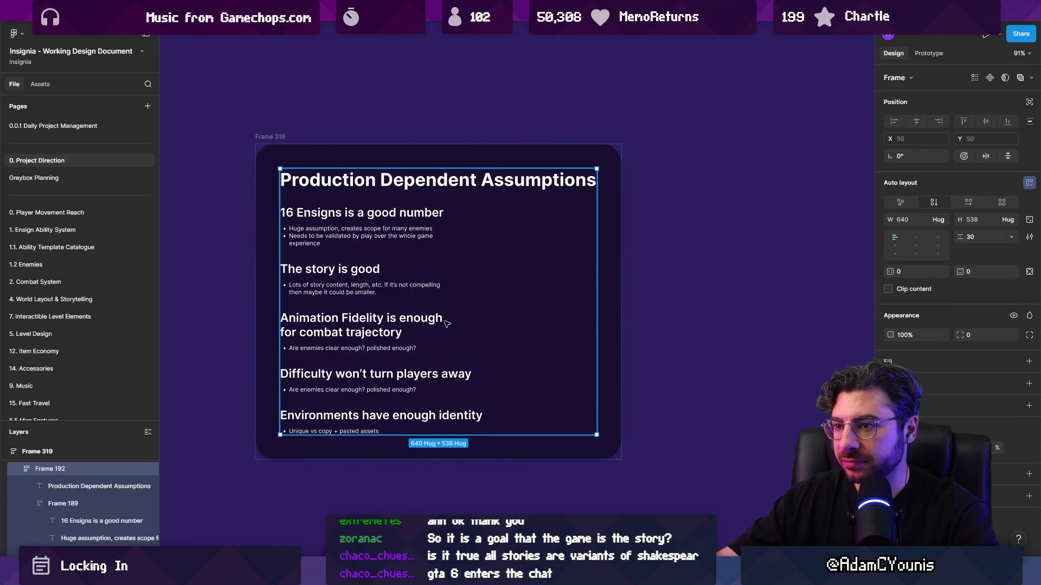
pyautogui.click(667, 329)
pyautogui.scroll(-5, 541, 327)
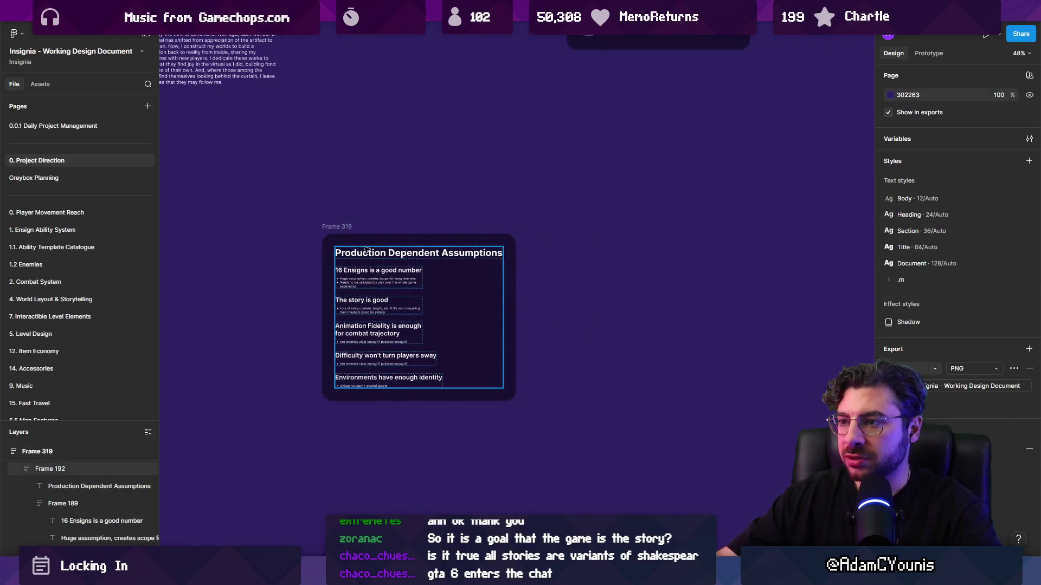
pyautogui.moveTo(346, 225); pyautogui.dragTo(362, 267)
pyautogui.scroll(-5, 361, 266)
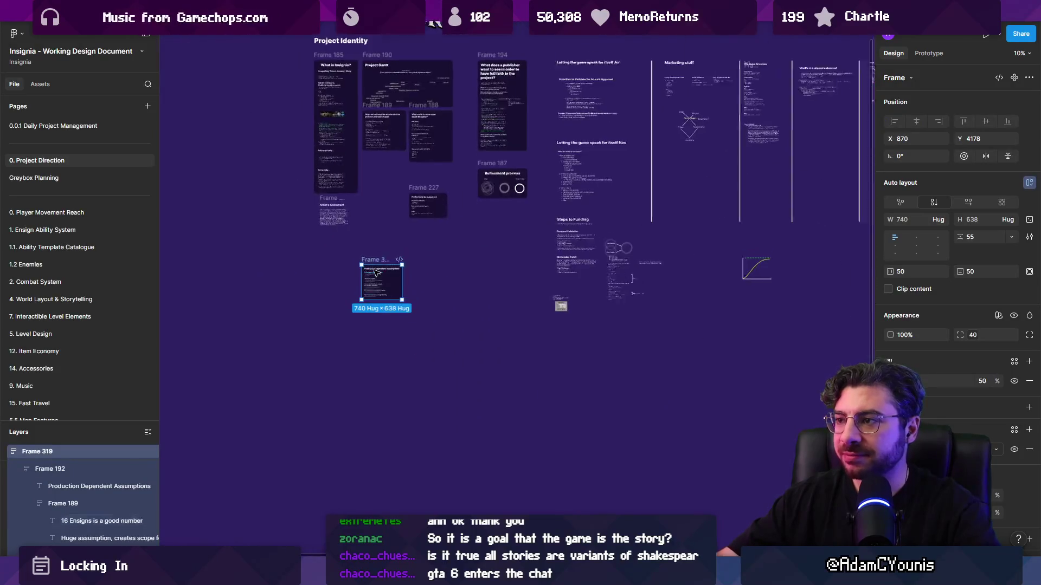
pyautogui.scroll(5, 370, 313)
pyautogui.scroll(3, 371, 313)
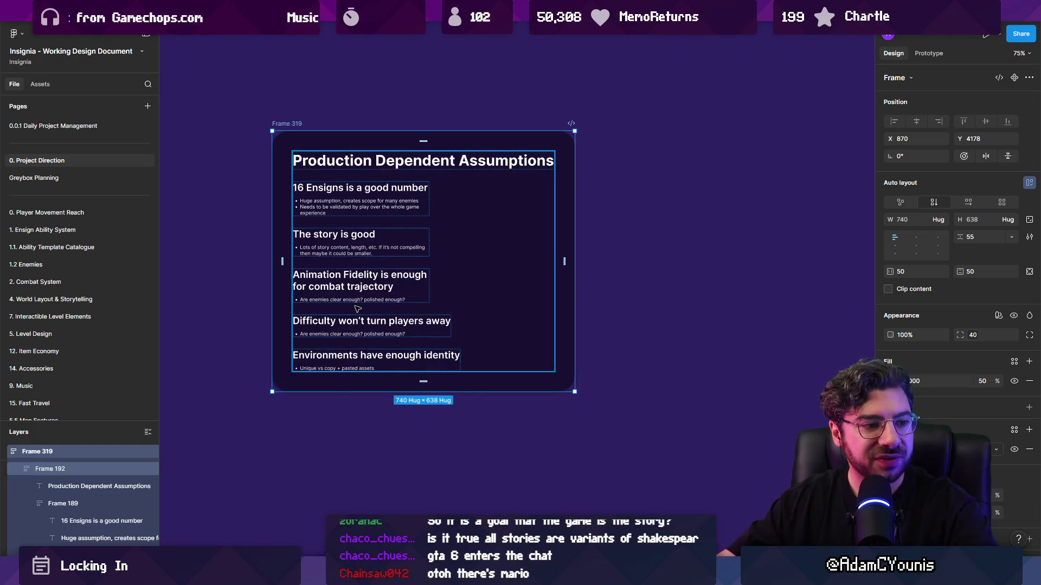
pyautogui.scroll(2, 569, 332)
# Select the '16 Ensigns' and 'The story is good' blocks and try dragging the story block
pyautogui.doubleClick(330, 235)
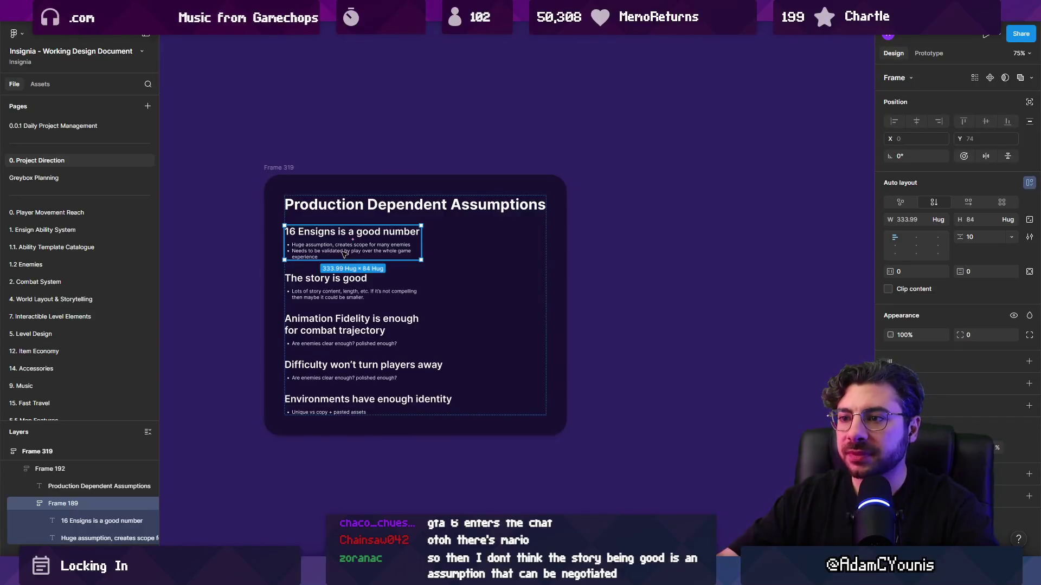
pyautogui.click(331, 289)
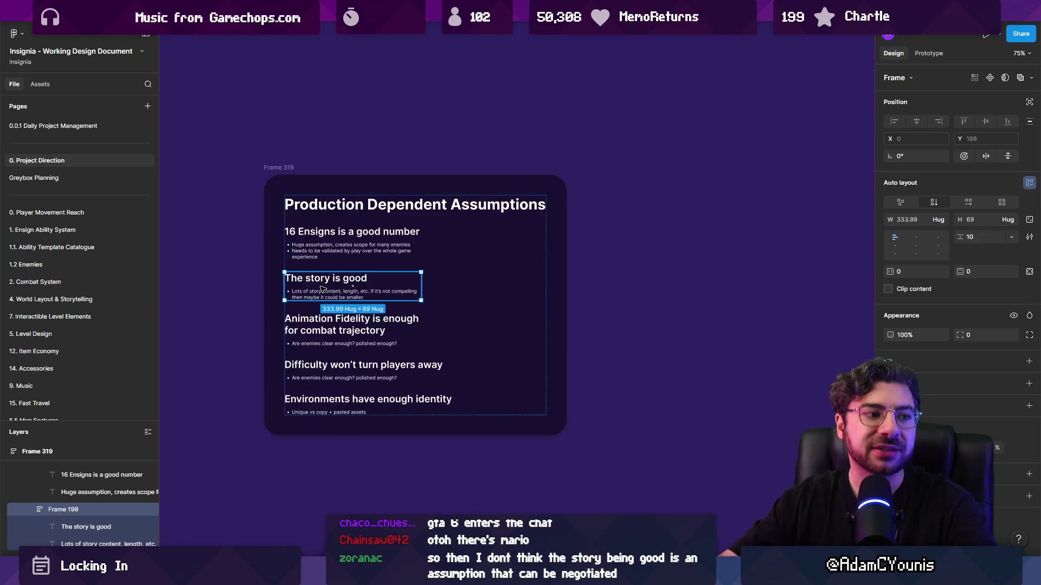
pyautogui.moveTo(322, 289)
pyautogui.mouseDown()
pyautogui.moveTo(569, 282)
pyautogui.moveTo(321, 281)
pyautogui.mouseUp()
pyautogui.keyDown('ctrl'); pyautogui.scroll(5, 322, 281); pyautogui.keyUp('ctrl')
# Rewrite the second heading as 'The current story workflow is conducive to a strong narrative'
pyautogui.doubleClick(321, 281)
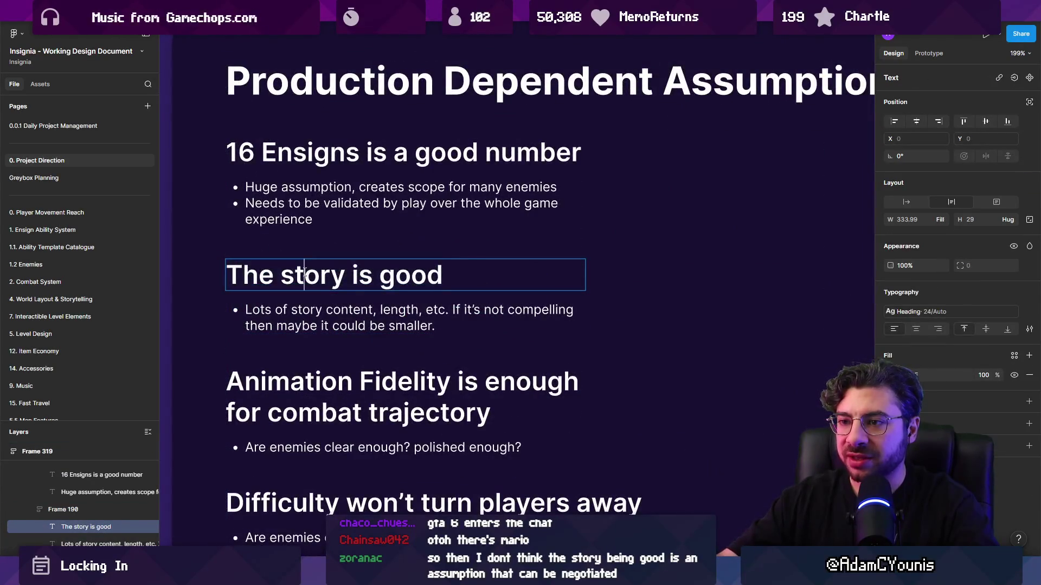
pyautogui.write('TRhe')
pyautogui.press('BackSpace')
pyautogui.press('BackSpace')
pyautogui.press('BackSpace')
pyautogui.write('he current sot')
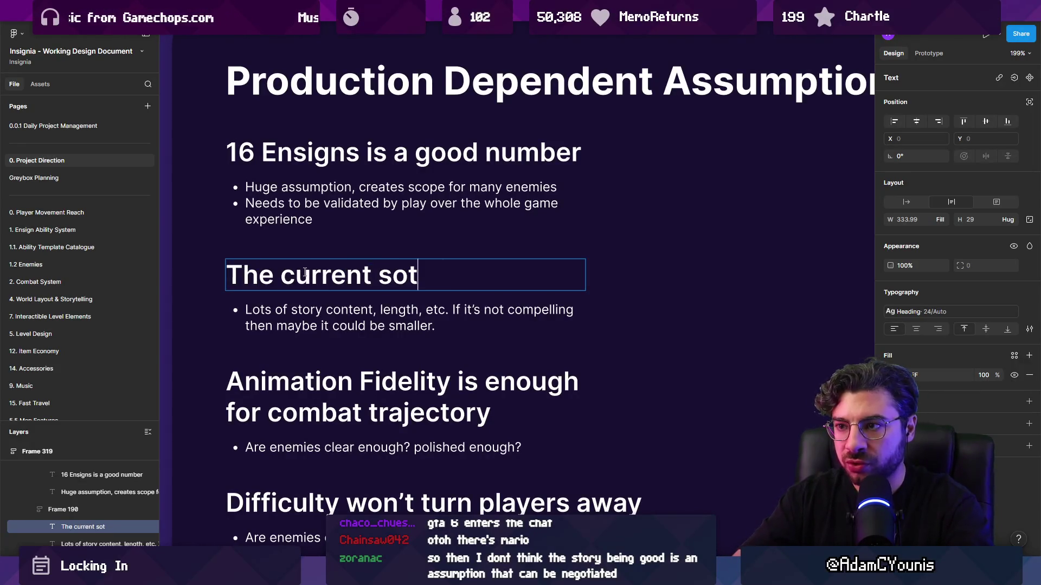
pyautogui.press('BackSpace')
pyautogui.press('BackSpace')
pyautogui.press('BackSpace')
pyautogui.write('tory ')
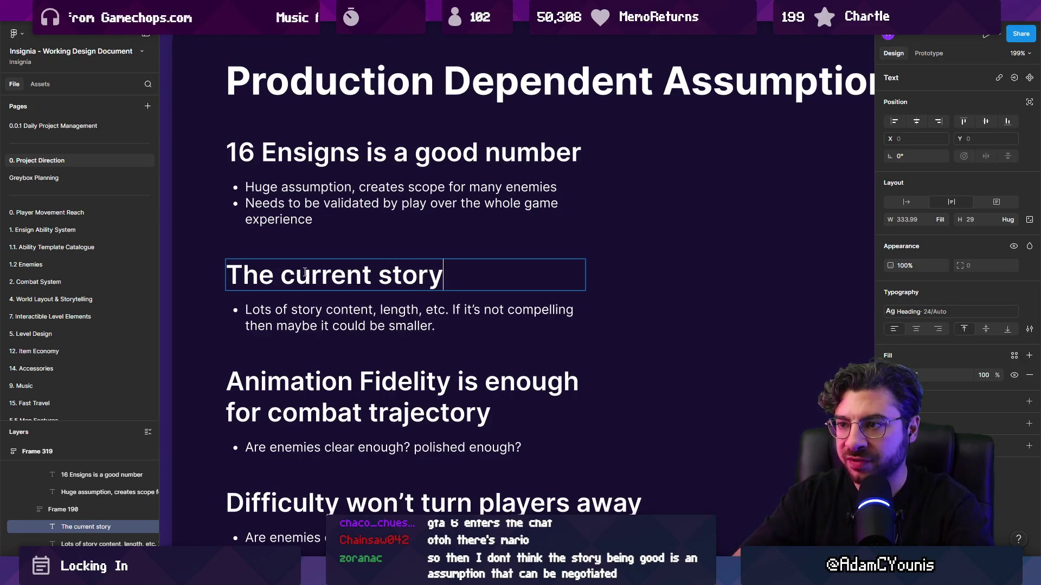
pyautogui.write(' workflw')
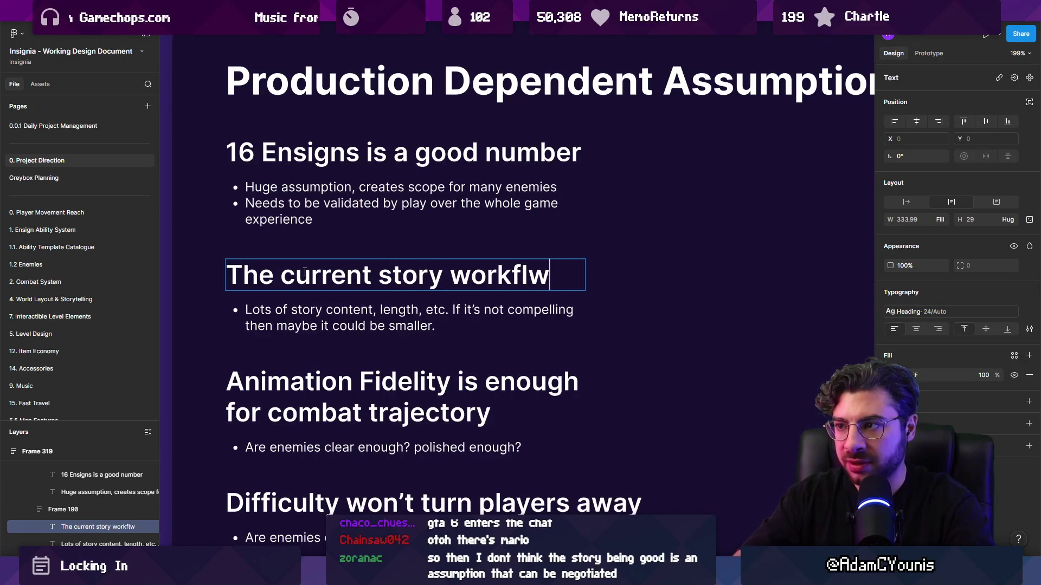
pyautogui.write('orkflow is con')
pyautogui.press('BackSpace')
pyautogui.write('ducive to a')
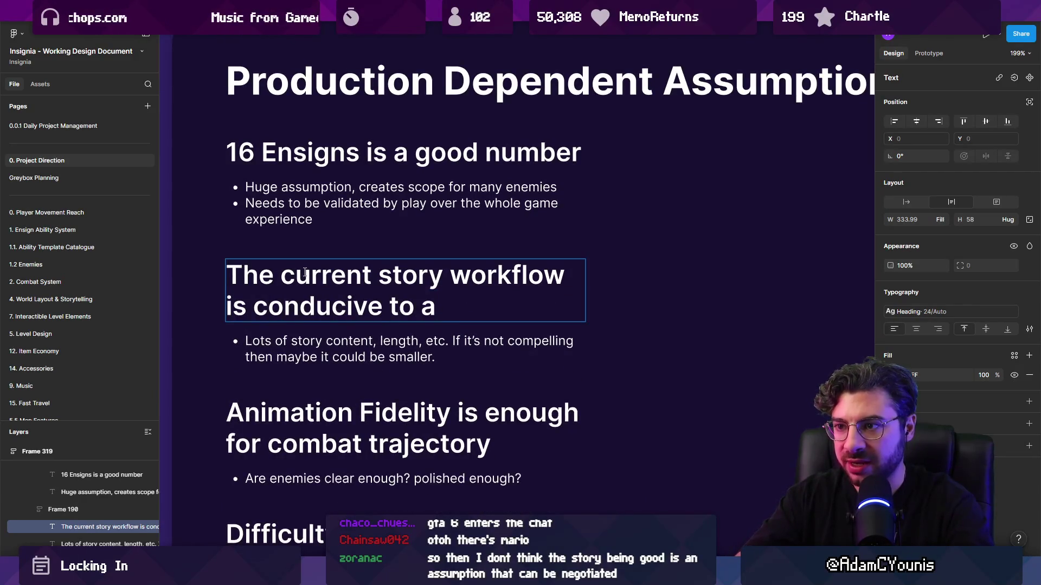
pyautogui.write(' strong narrative')
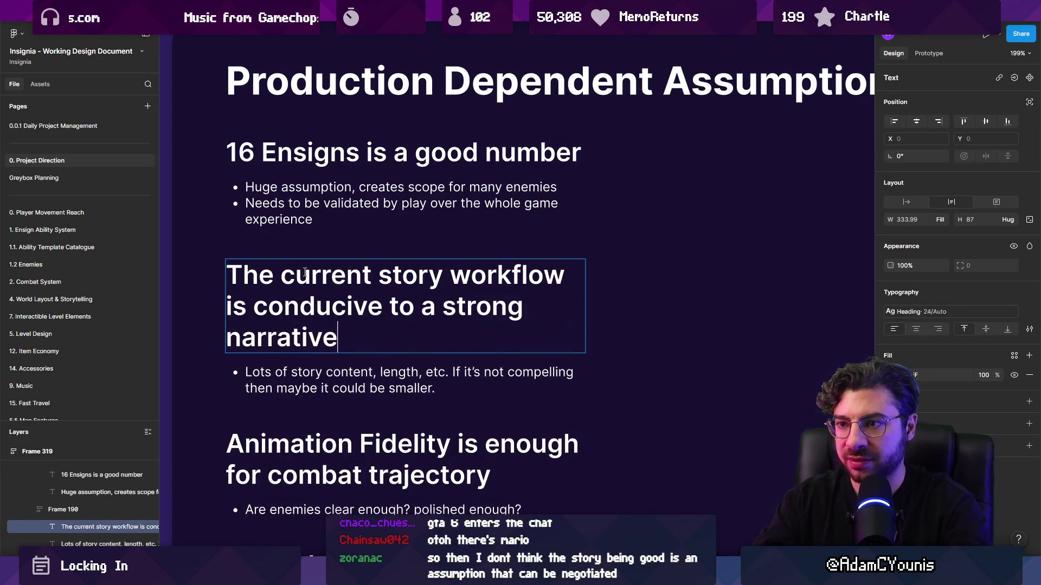
pyautogui.press('Escape')
# Set the renamed heading to auto width on one line and select its group
pyautogui.doubleClick(576, 301)
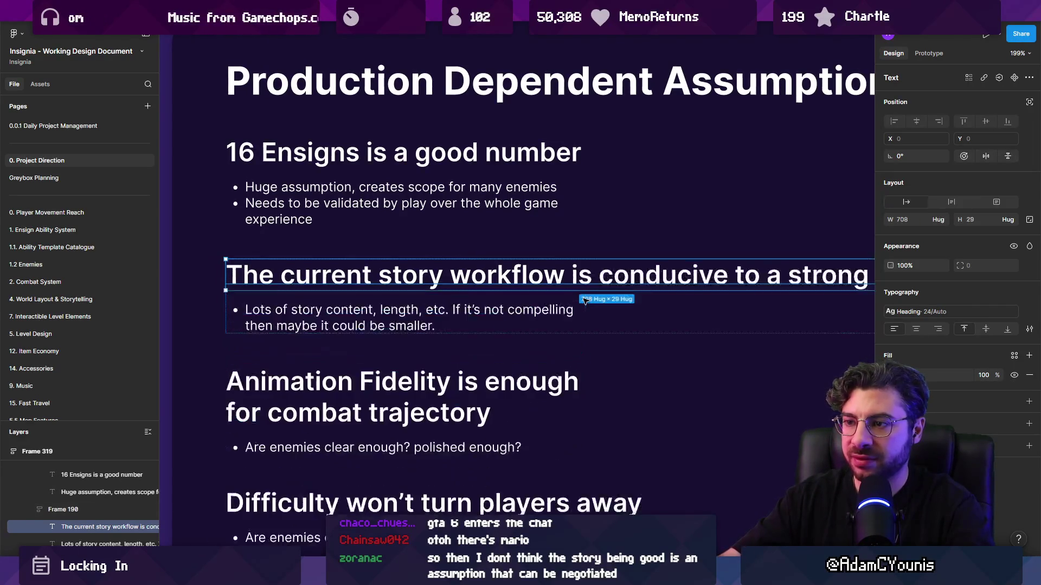
pyautogui.scroll(-5, 576, 301)
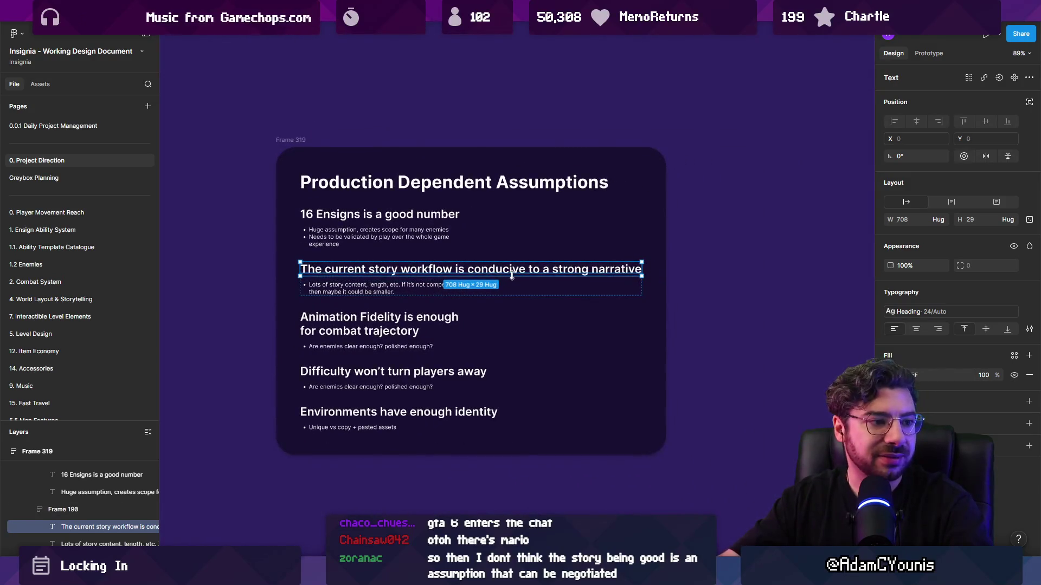
pyautogui.scroll(2, 532, 284)
pyautogui.click(532, 284)
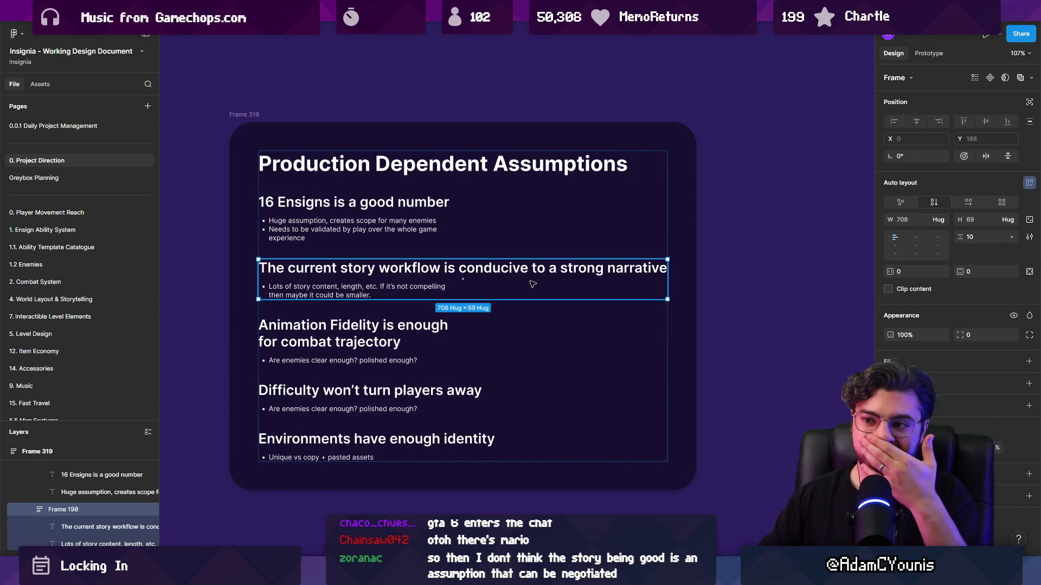
pyautogui.hotkey('shift', 'Return')
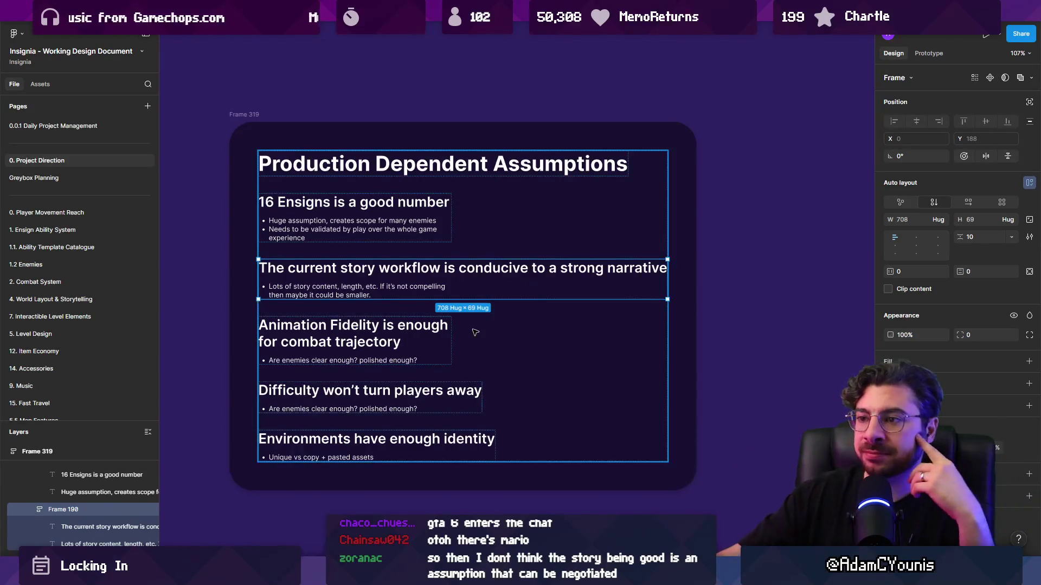
pyautogui.click(191, 309)
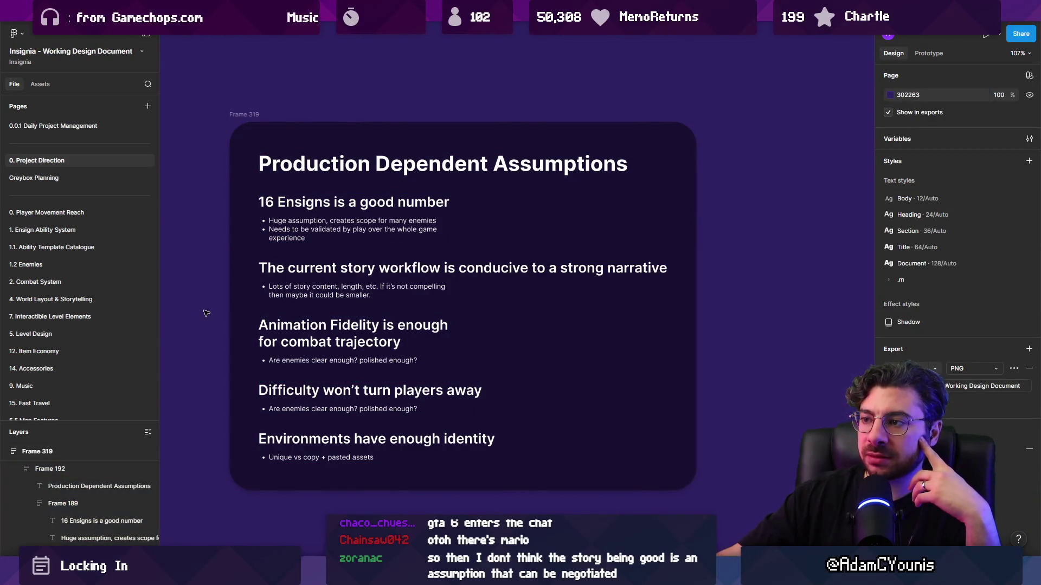
pyautogui.keyDown('ctrl'); pyautogui.click(340, 293); pyautogui.keyUp('ctrl')
pyautogui.press('Return')
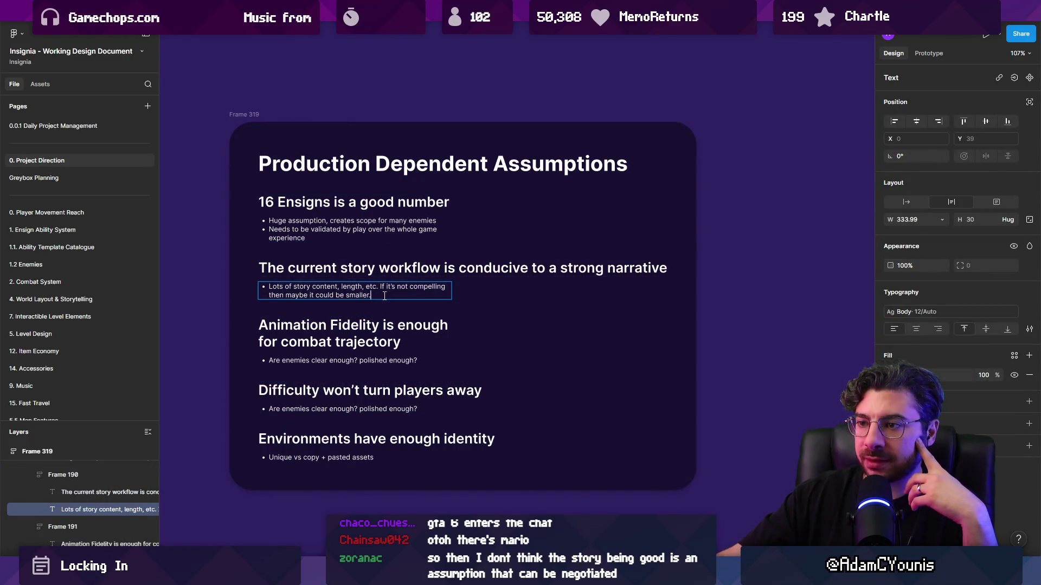
pyautogui.press('Escape')
pyautogui.press('Escape')
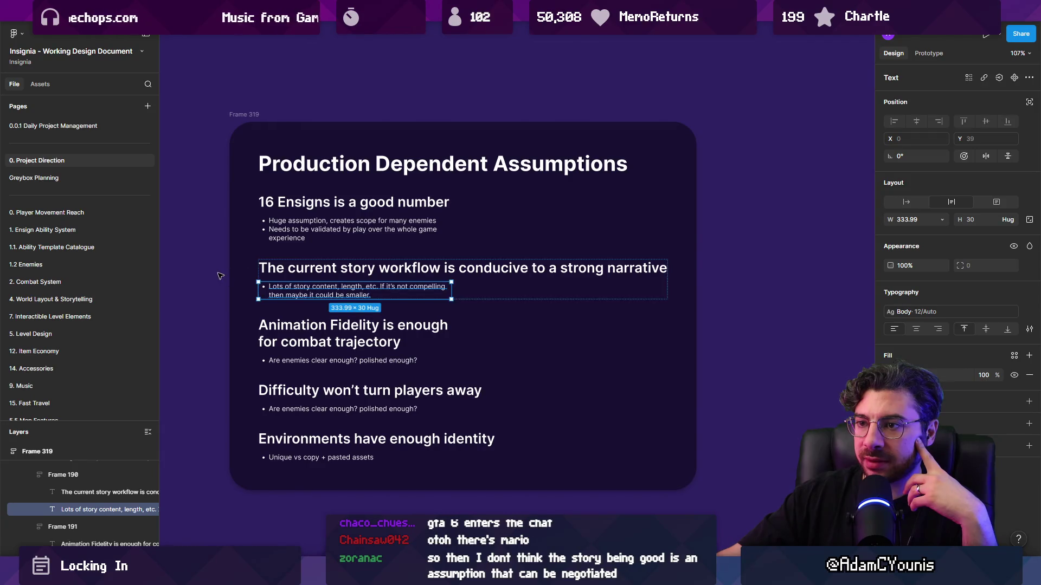
pyautogui.click(289, 270)
pyautogui.press('Escape')
pyautogui.press('Escape')
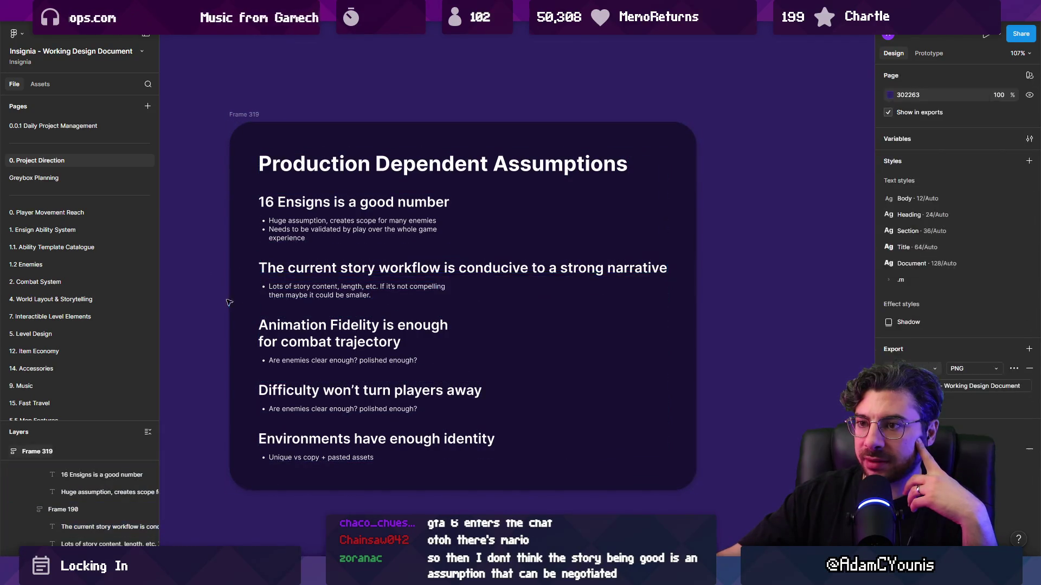
pyautogui.click(275, 325)
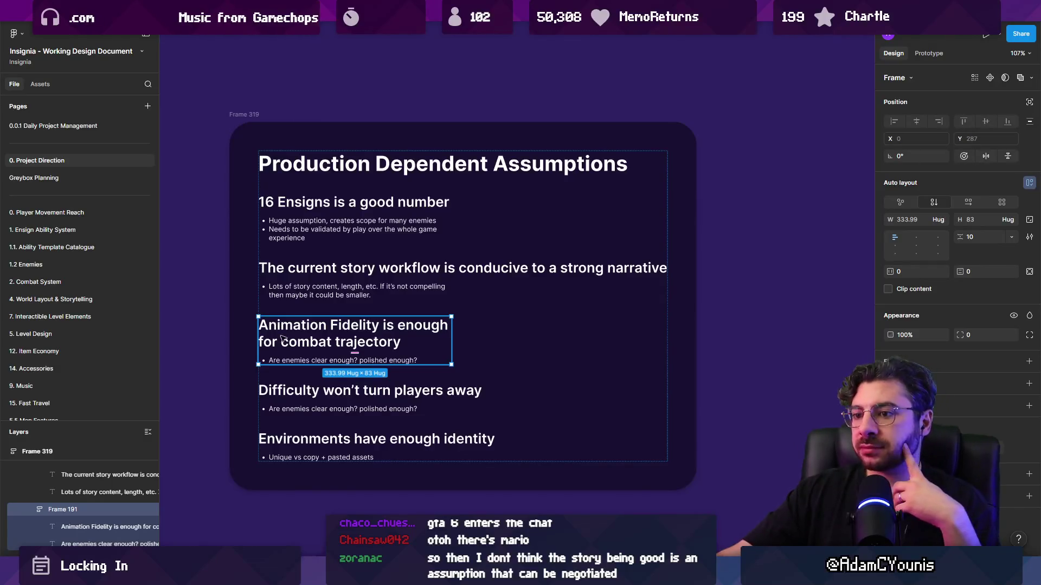
pyautogui.click(298, 396)
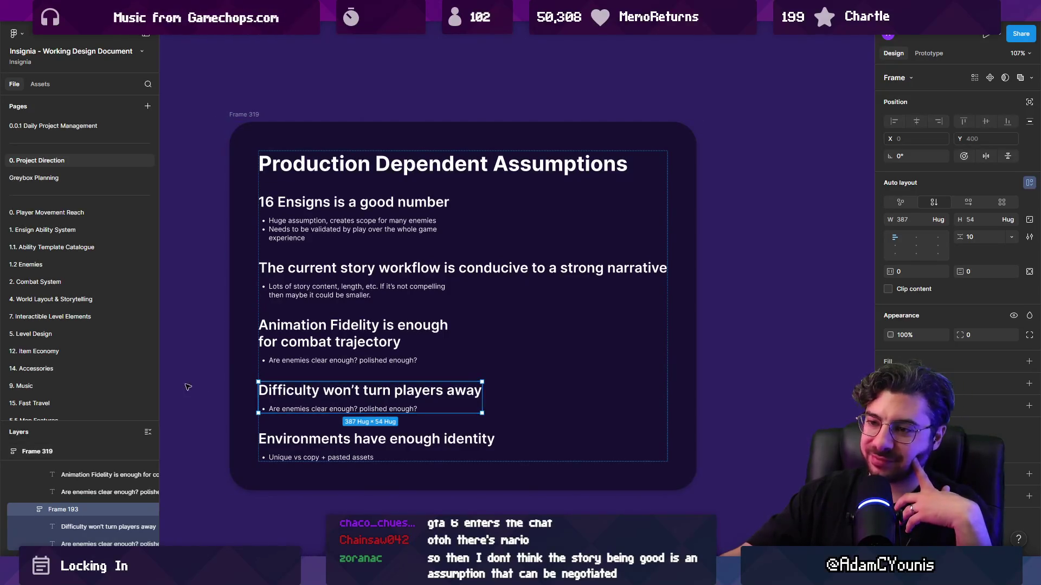
pyautogui.press('Escape')
pyautogui.click(273, 394)
pyautogui.click(299, 399)
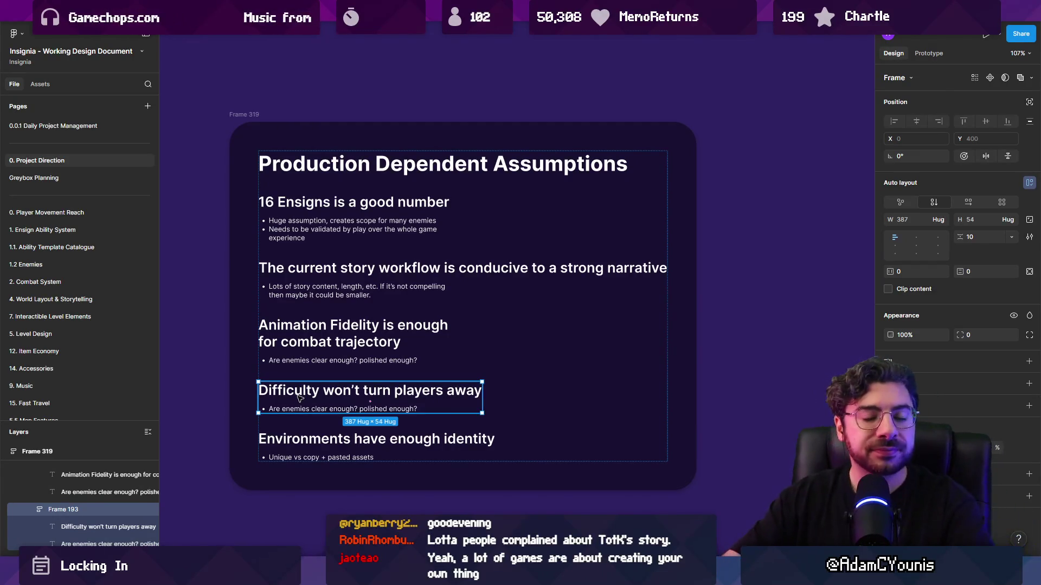
pyautogui.click(212, 365)
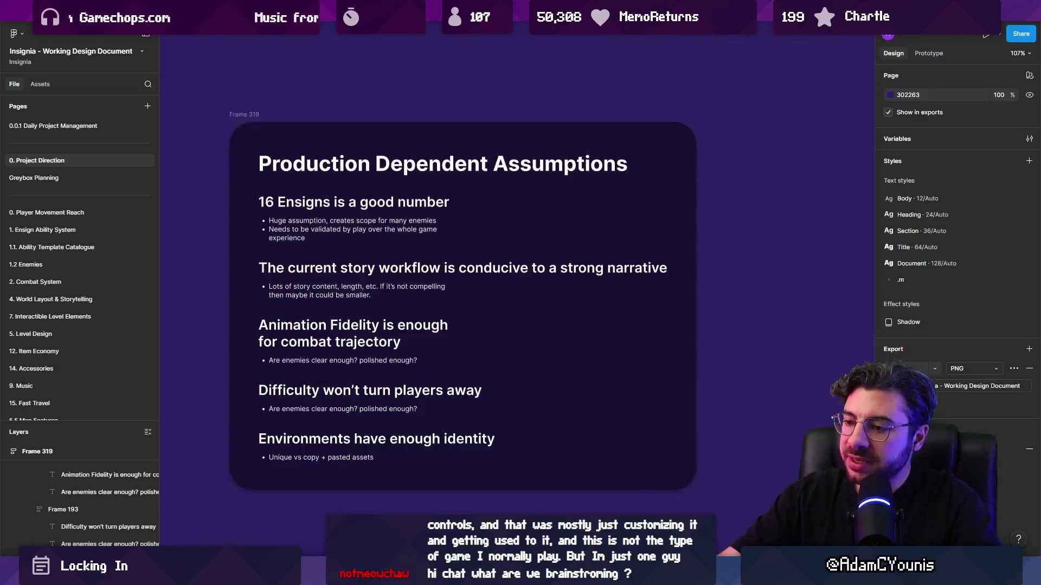
pyautogui.hotkey('alt', 'Tab')
pyautogui.moveTo(526, 296)
pyautogui.mouseDown()
pyautogui.moveTo(406, 268)
pyautogui.moveTo(391, 305)
pyautogui.mouseUp()
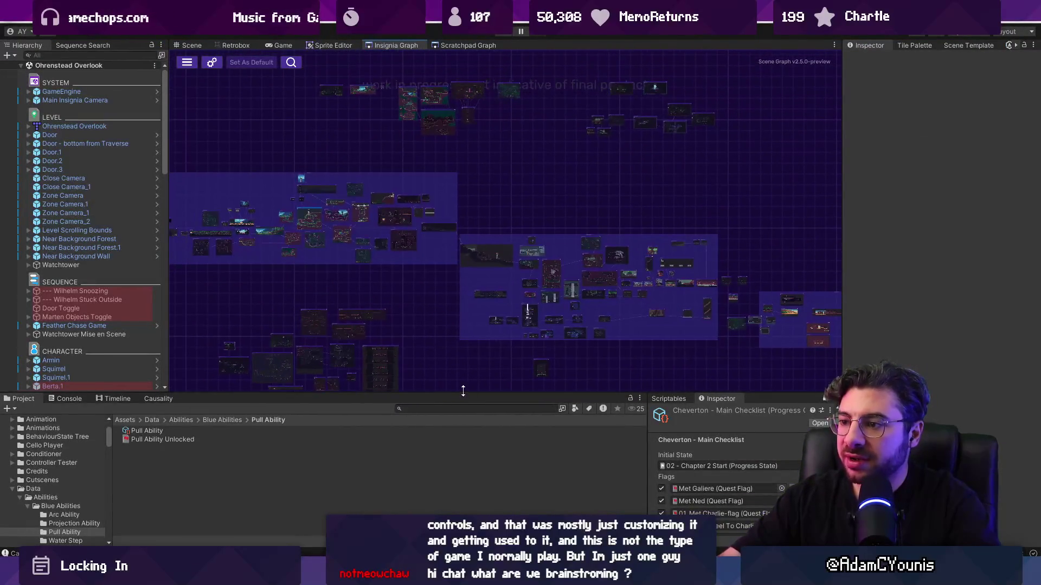
pyautogui.moveTo(465, 394); pyautogui.dragTo(466, 431)
pyautogui.scroll(4, 317, 265)
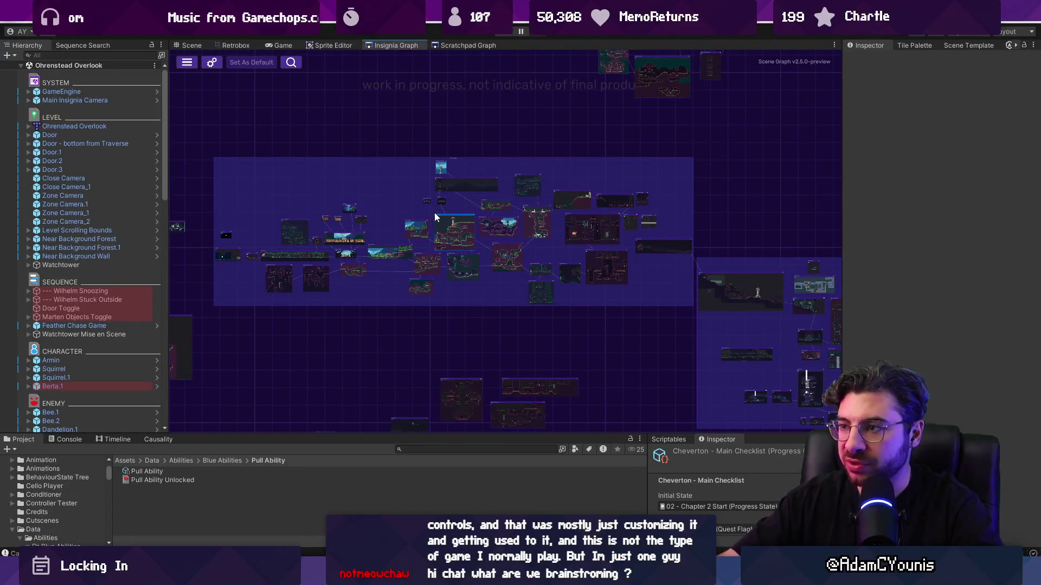
pyautogui.moveTo(653, 289); pyautogui.dragTo(254, 207)
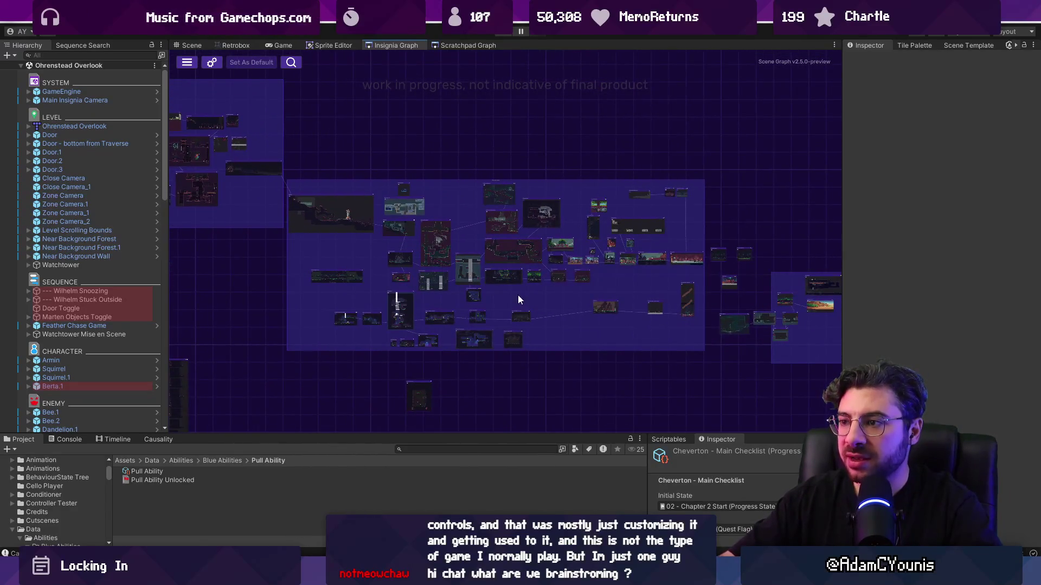
pyautogui.scroll(3, 534, 299)
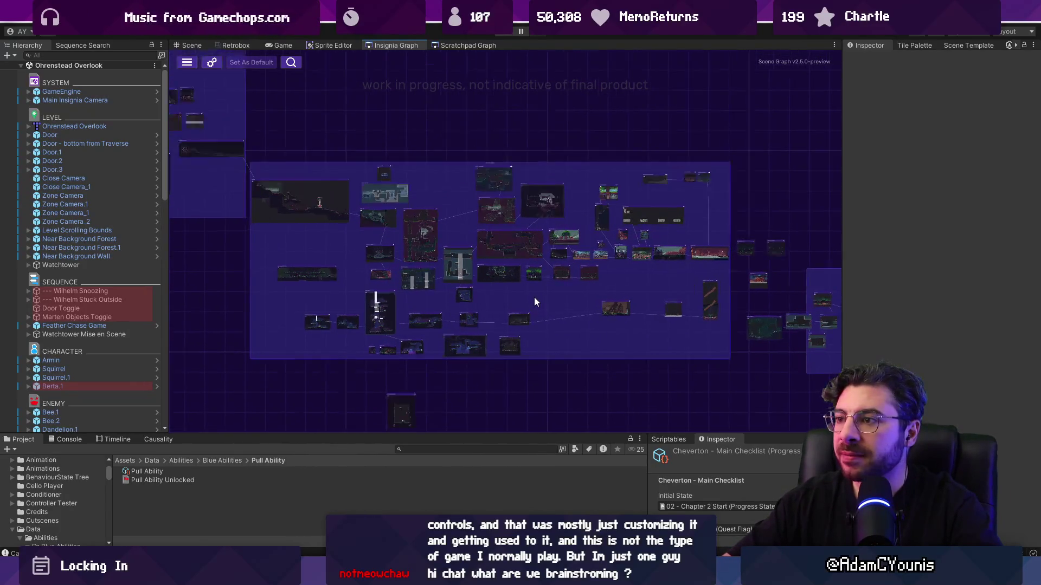
pyautogui.scroll(2, 434, 211)
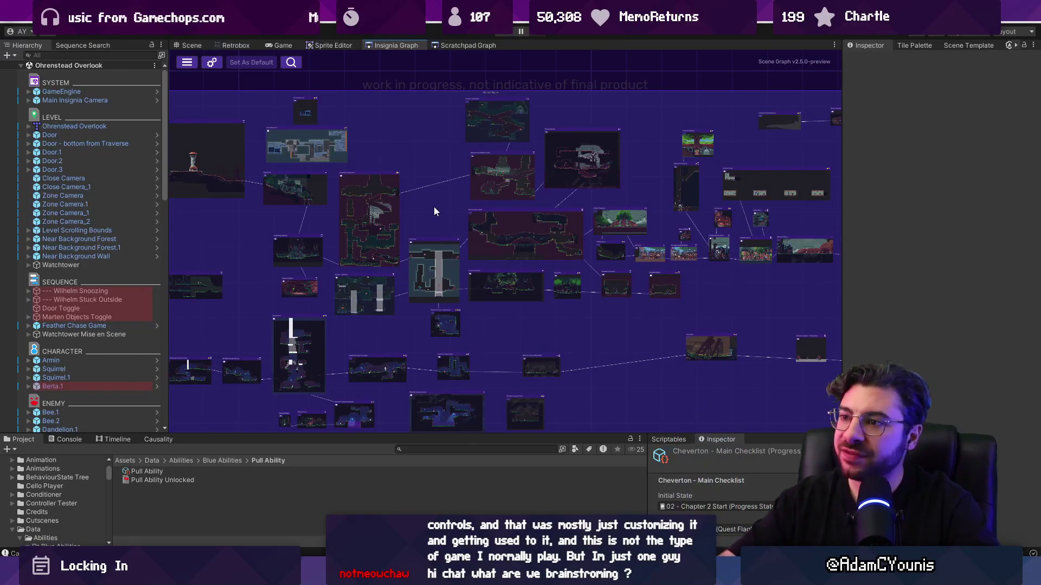
pyautogui.scroll(-3, 434, 211)
pyautogui.scroll(3, 469, 273)
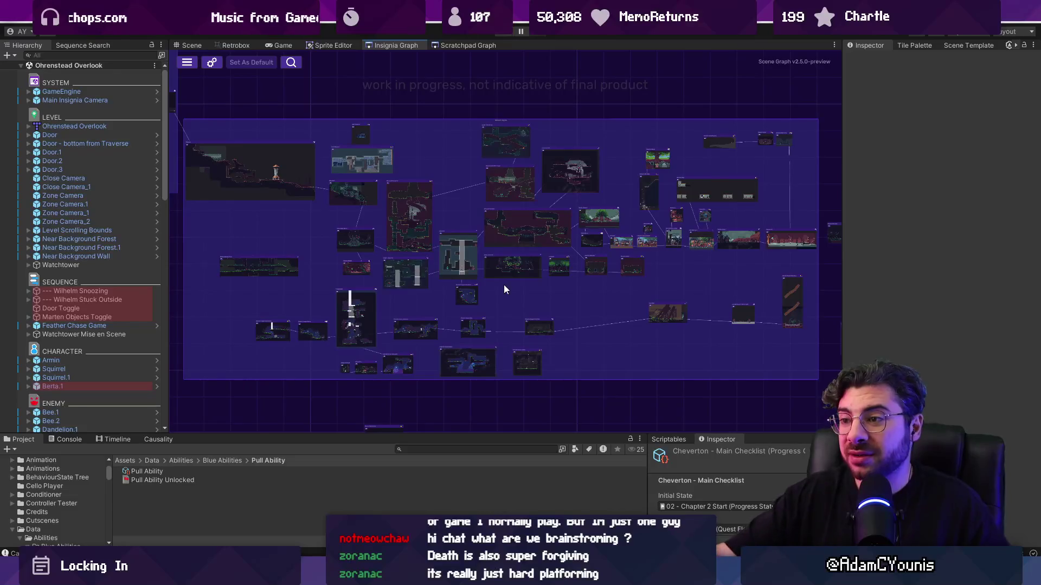
pyautogui.scroll(5, 341, 249)
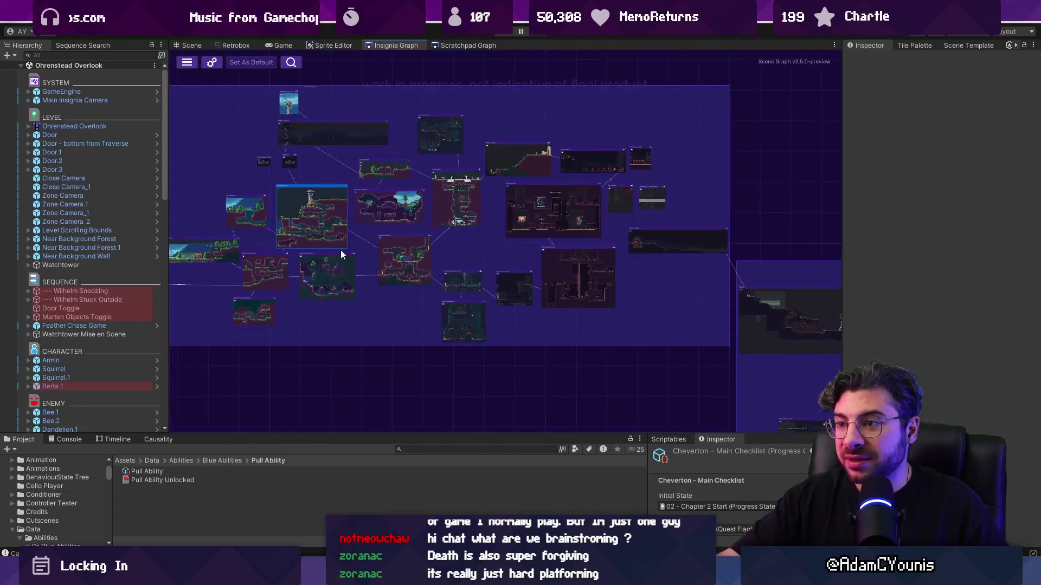
pyautogui.moveTo(340, 249); pyautogui.dragTo(585, 242)
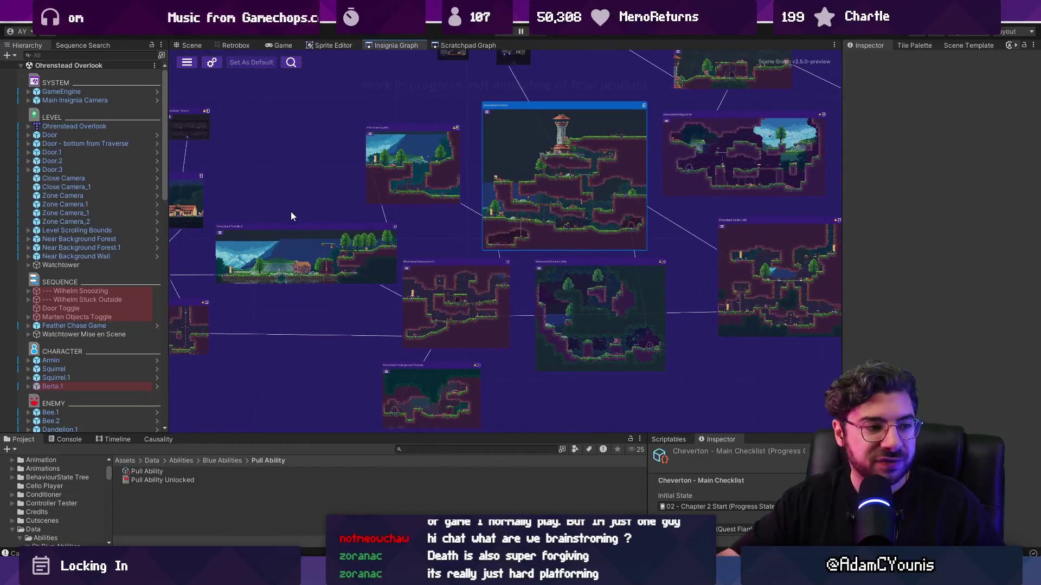
pyautogui.scroll(6, 306, 216)
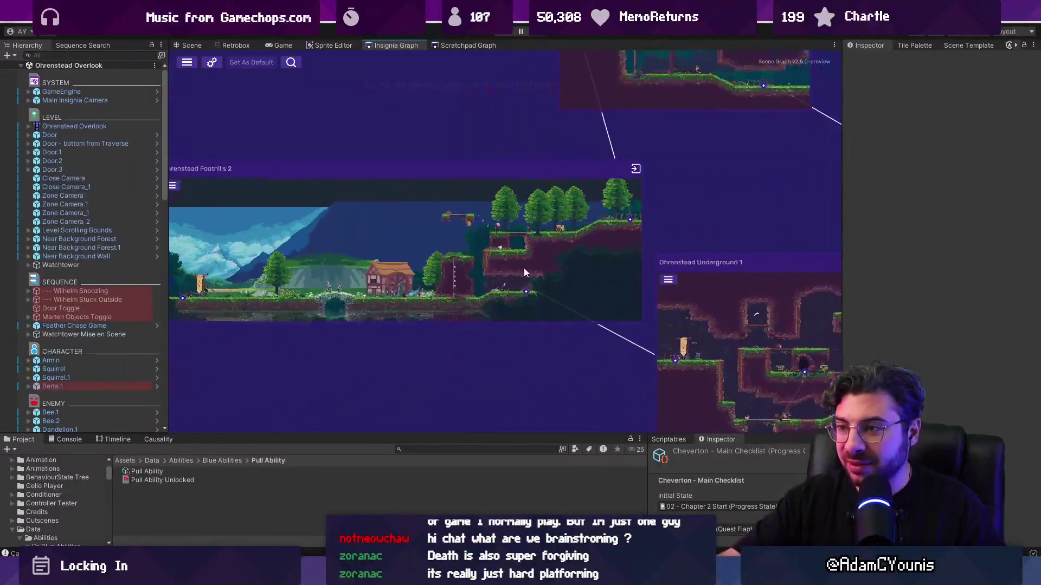
pyautogui.scroll(-4, 435, 201)
pyautogui.scroll(4, 463, 381)
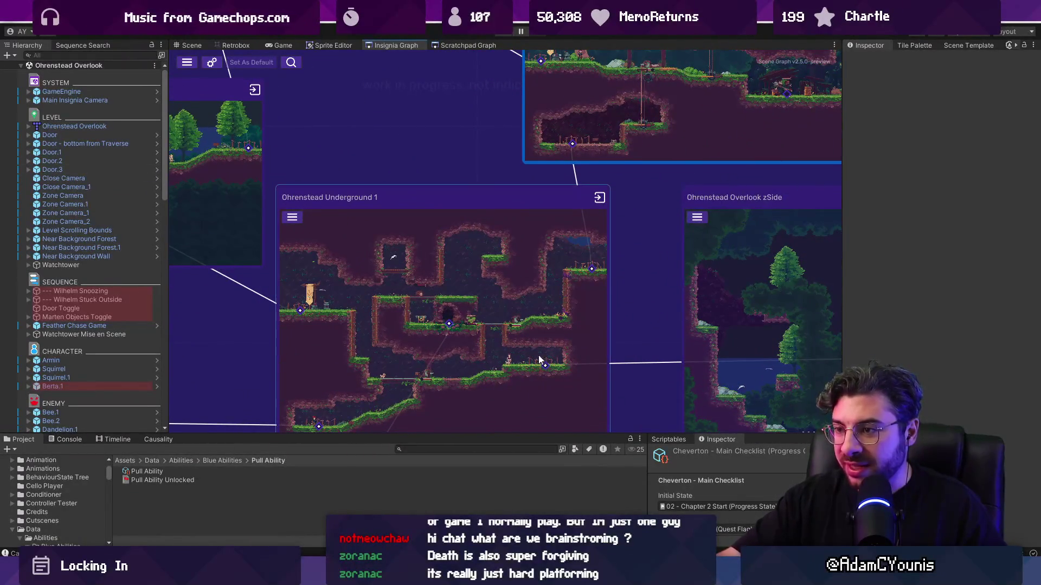
pyautogui.press('Right')
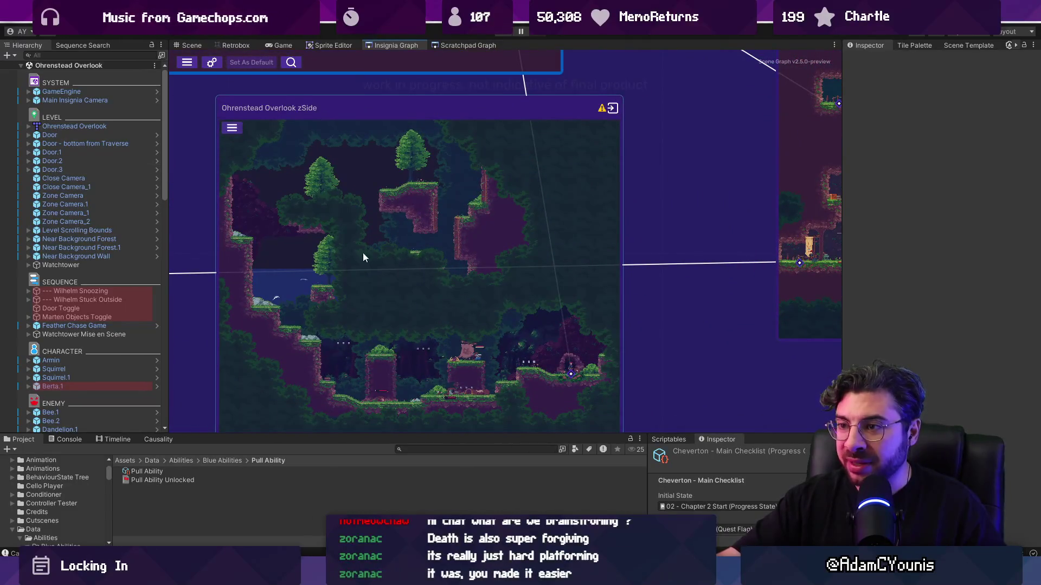
pyautogui.press('Right')
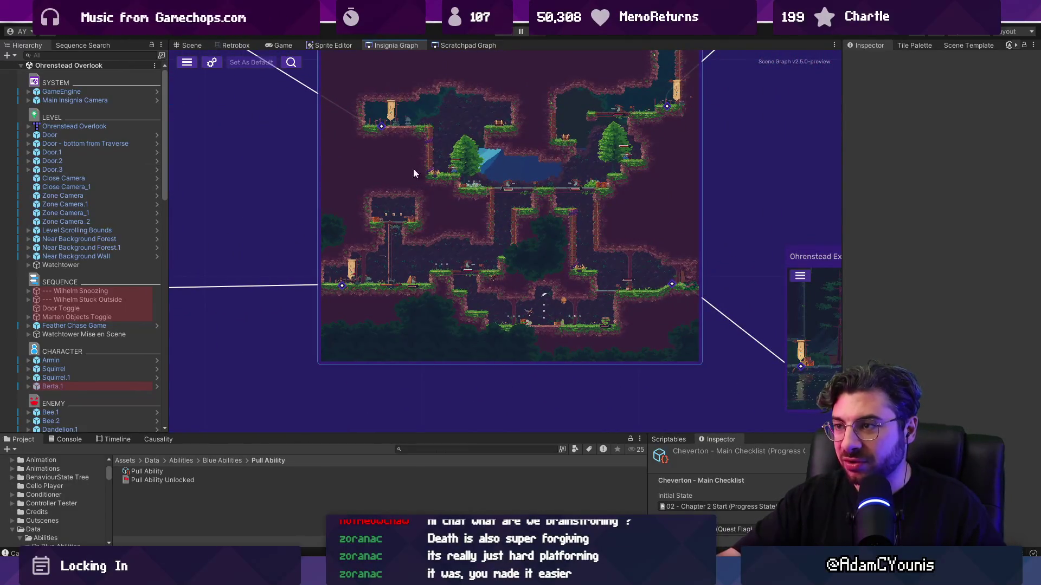
pyautogui.press('Down')
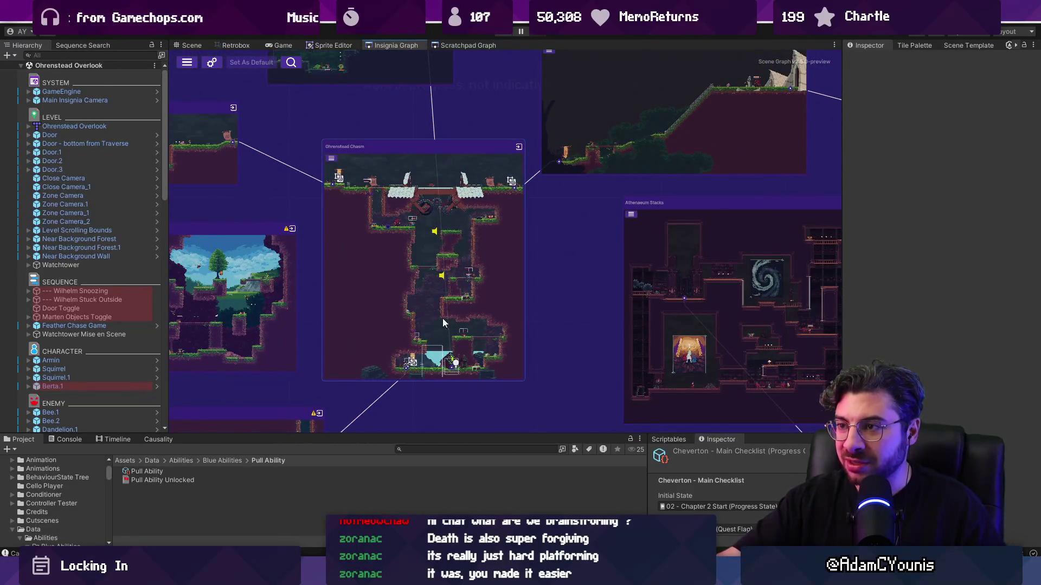
pyautogui.press('Right')
pyautogui.press('Down')
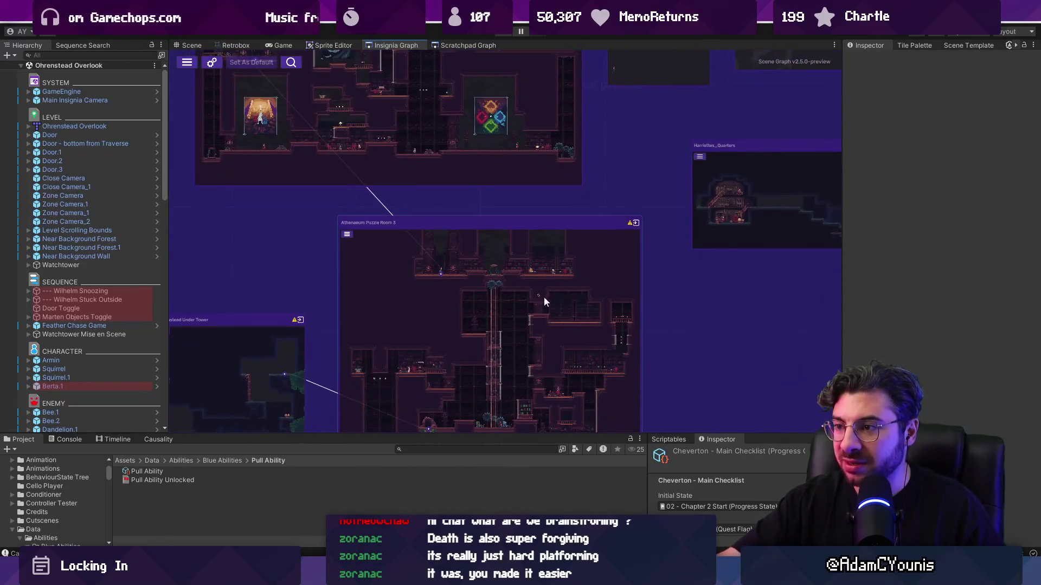
pyautogui.scroll(-2, 488, 295)
pyautogui.press('Up')
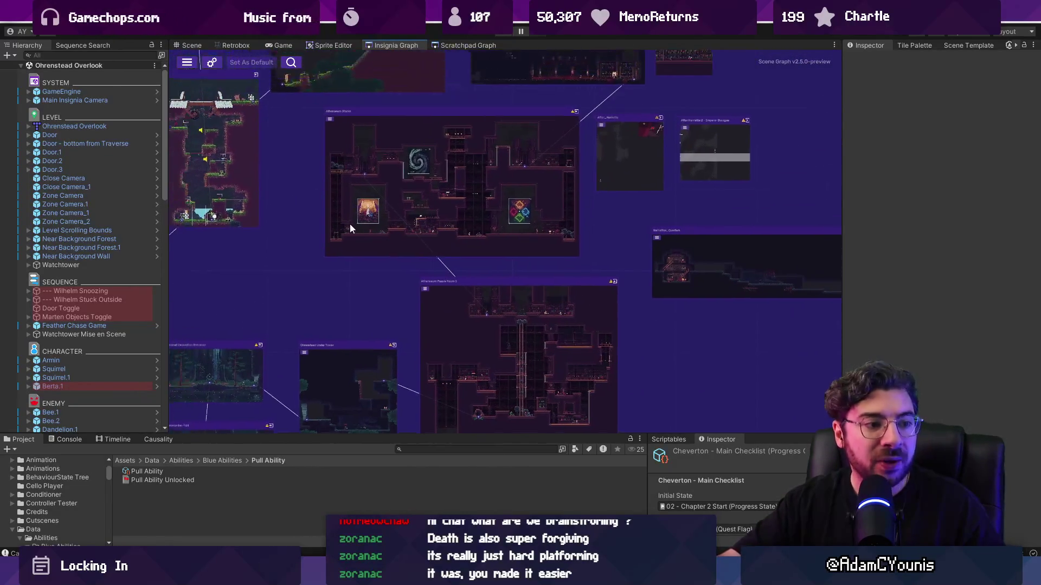
pyautogui.moveTo(444, 312); pyautogui.dragTo(476, 339)
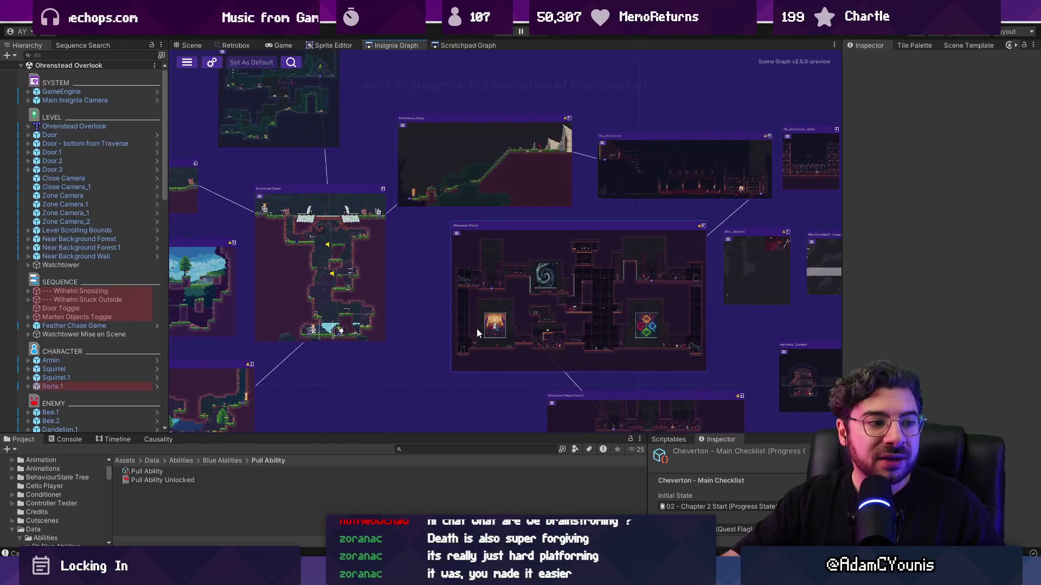
pyautogui.doubleClick(306, 226)
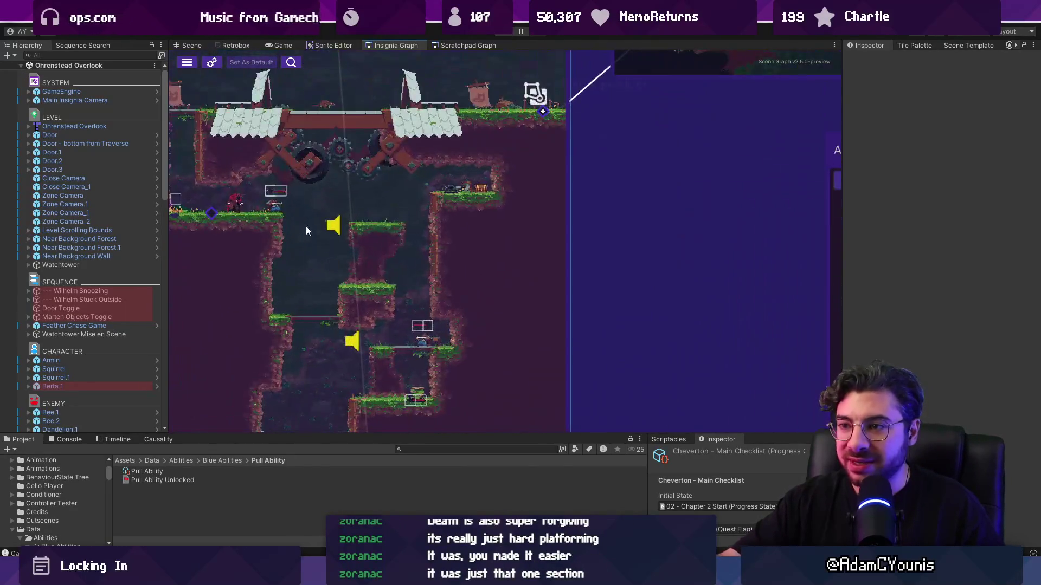
pyautogui.scroll(-5, 450, 256)
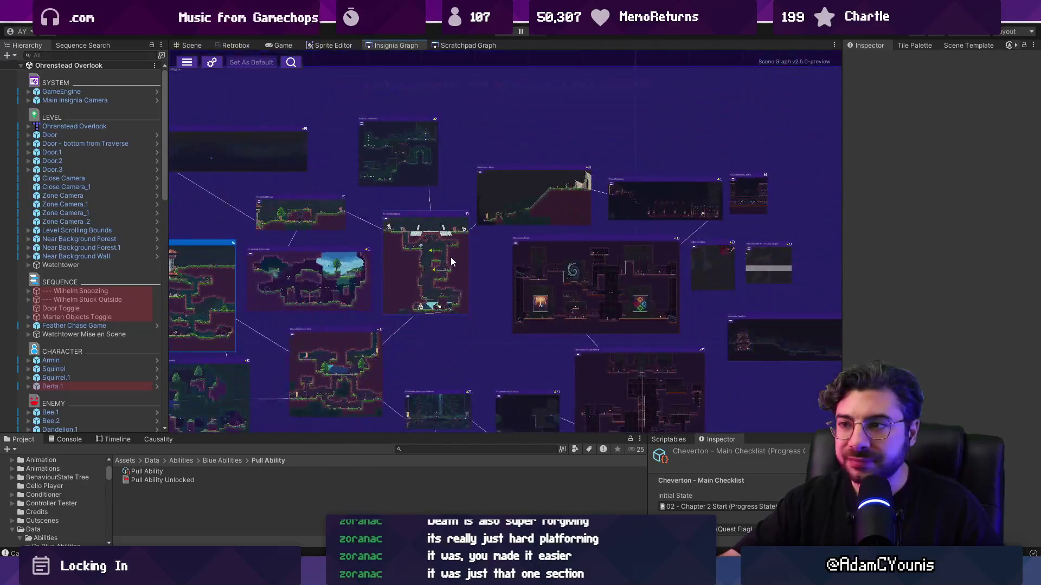
pyautogui.scroll(2, 302, 274)
pyautogui.press('f')
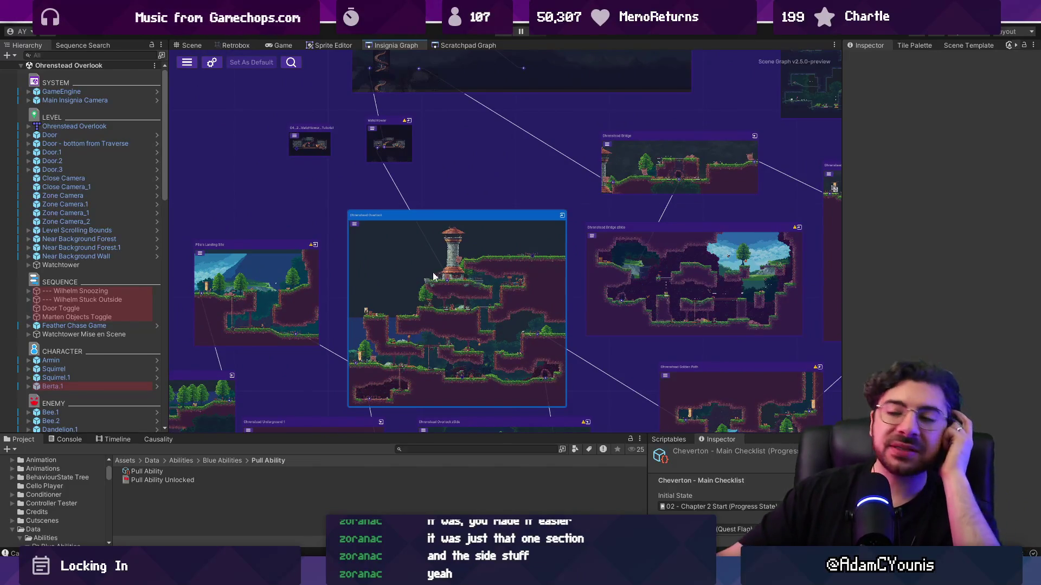
pyautogui.doubleClick(396, 263)
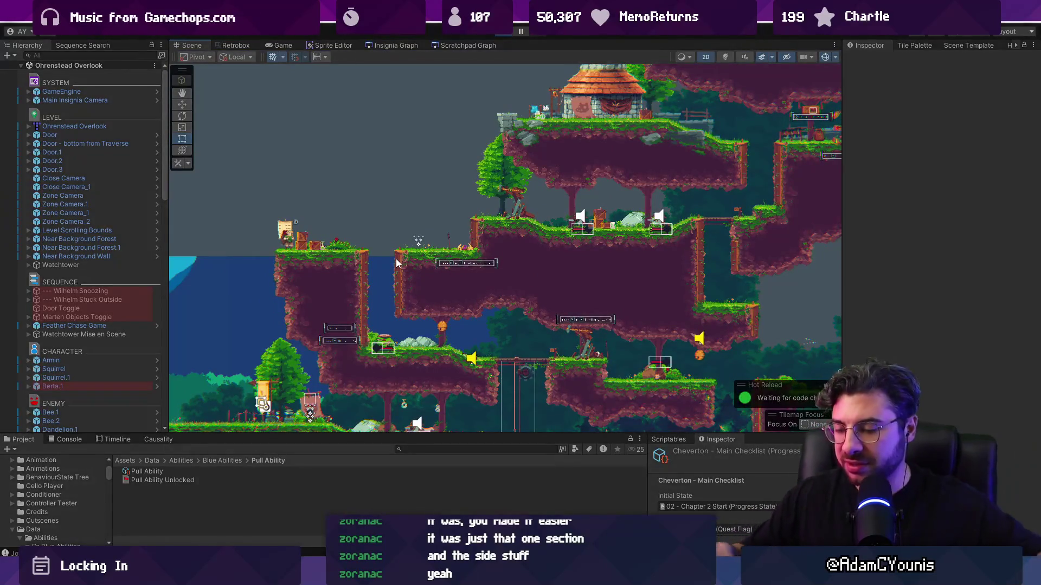
# Run and stop a quick playtest, then open the Ohrenstead Under Tower room from the Insignia Graph
pyautogui.hotkey('ctrl', 'p')
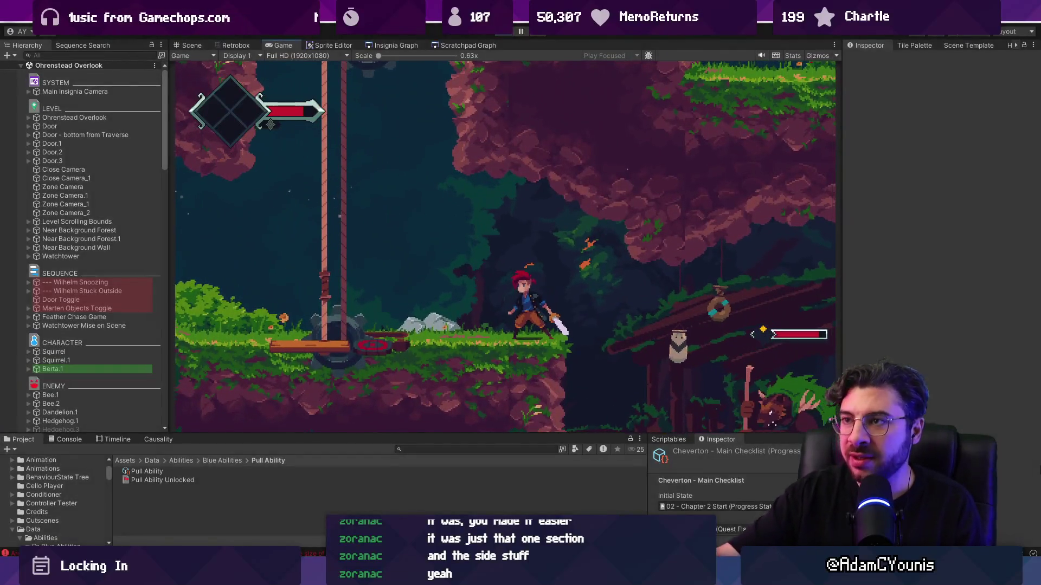
pyautogui.hotkey('ctrl', 'p')
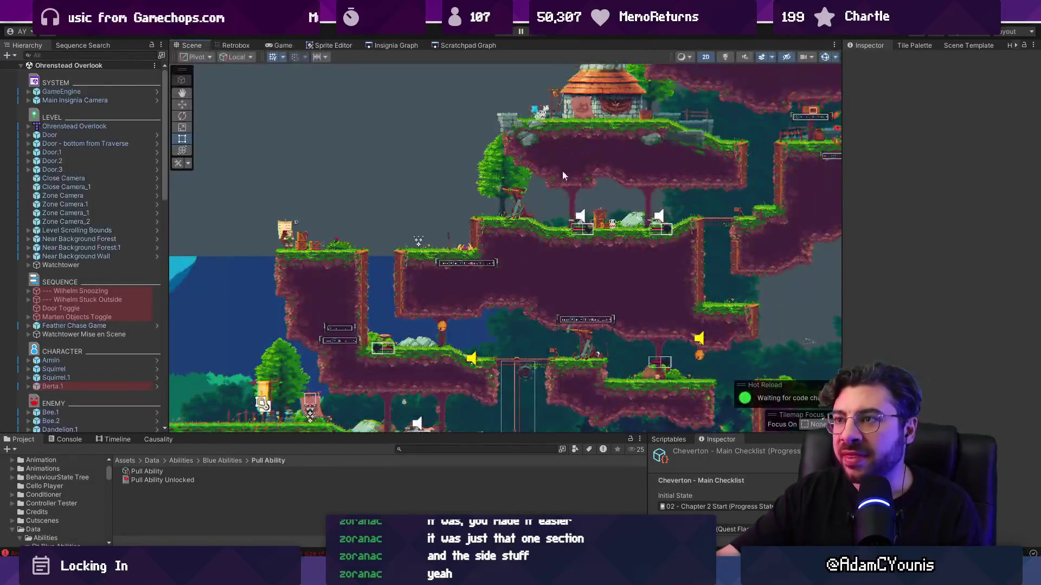
pyautogui.click(395, 45)
pyautogui.scroll(5, 518, 295)
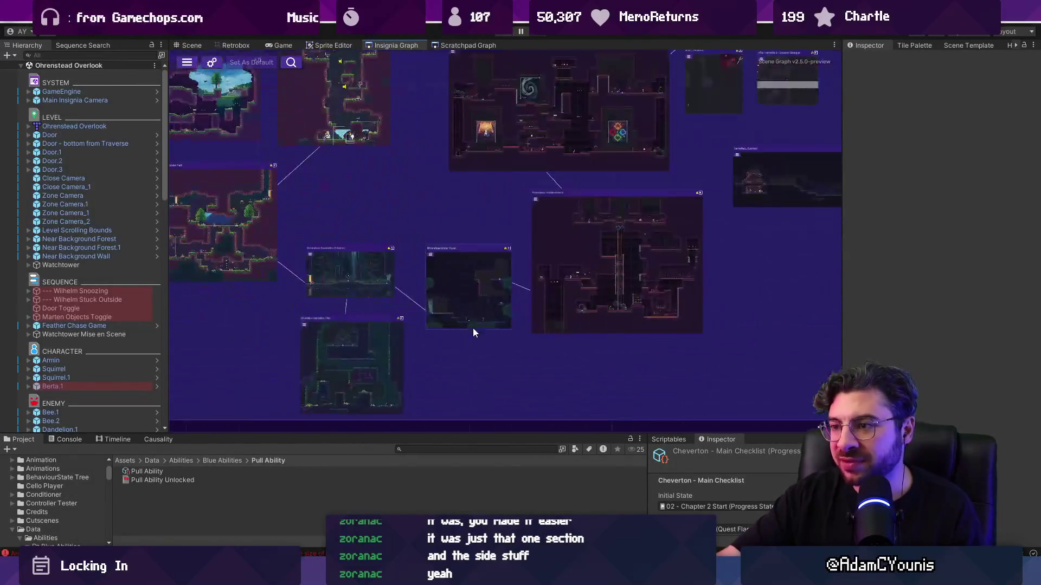
pyautogui.doubleClick(467, 288)
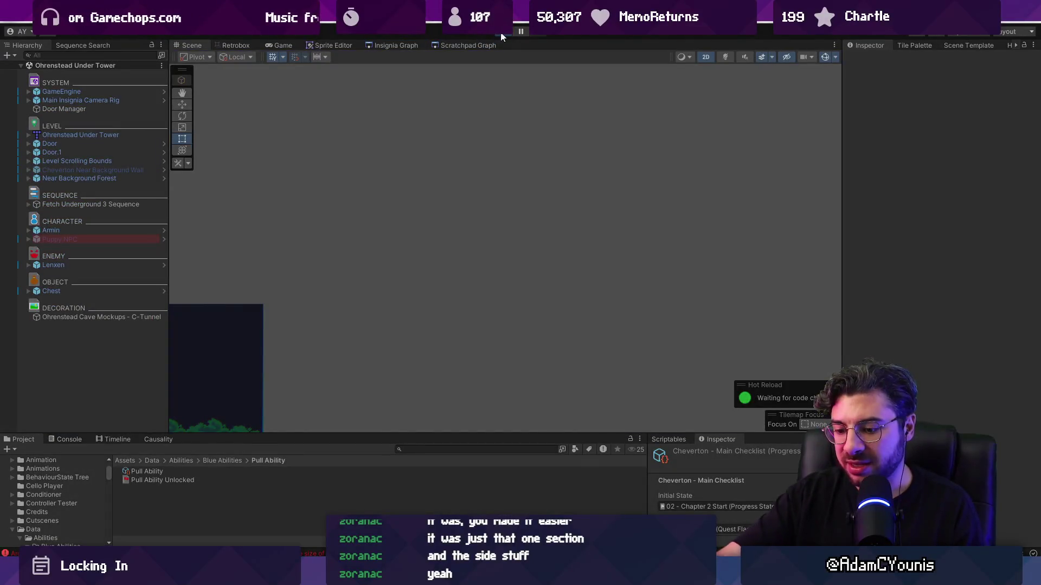
# Start playtesting the Ohrenstead Under Tower room and run the character left and right
pyautogui.click(501, 35)
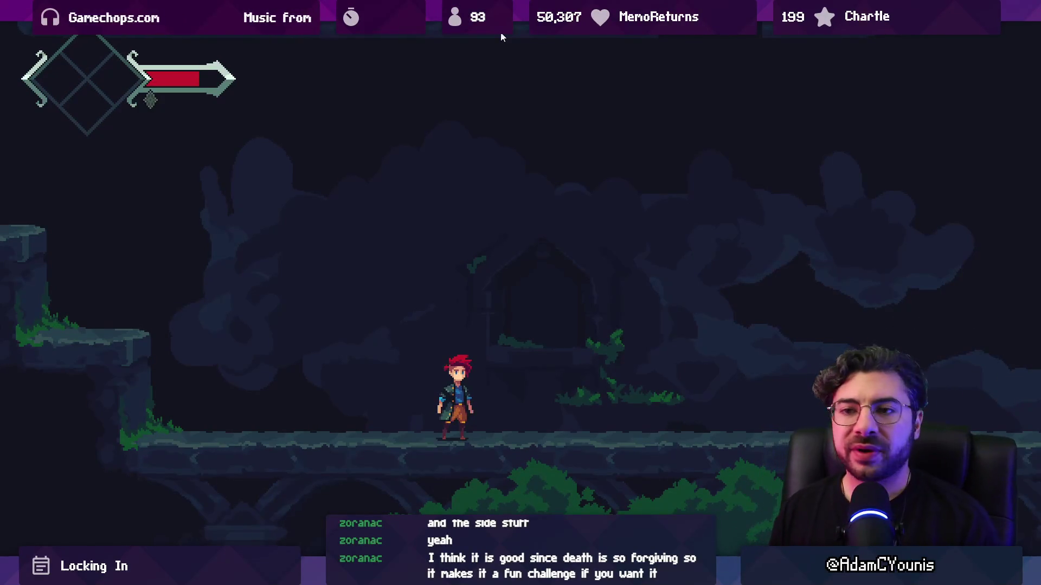
pyautogui.press('Left')
pyautogui.press('Right')
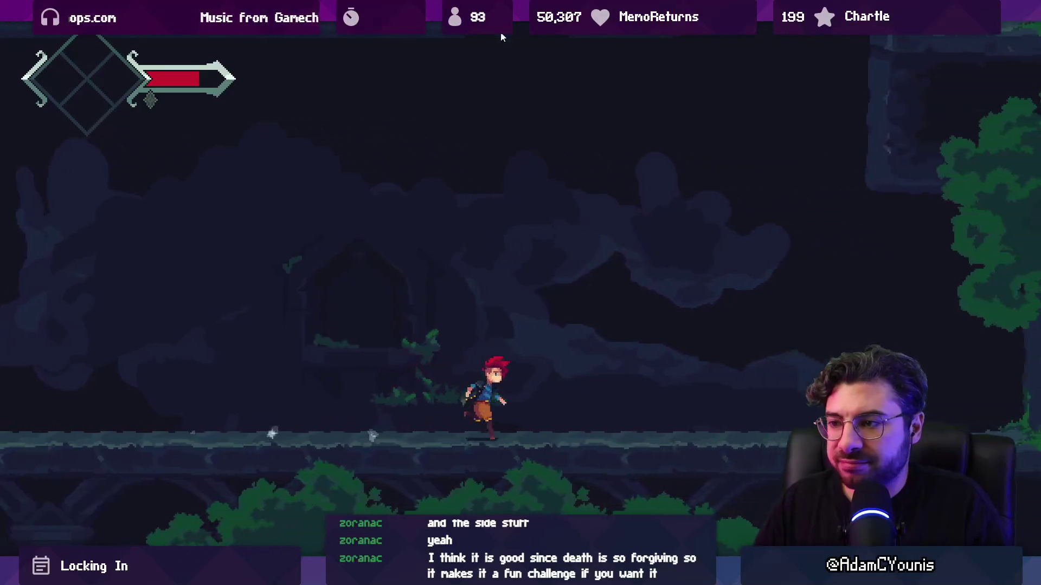
pyautogui.press('Left')
# Jump to the higher ledge, run to its left end, then stop play and return to Figma
pyautogui.press('space')
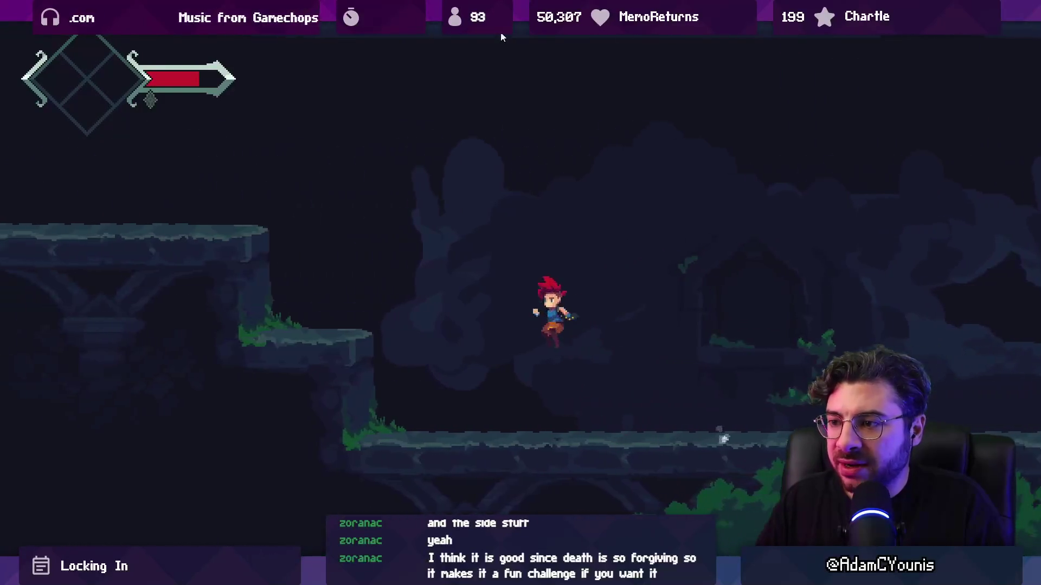
pyautogui.press('space')
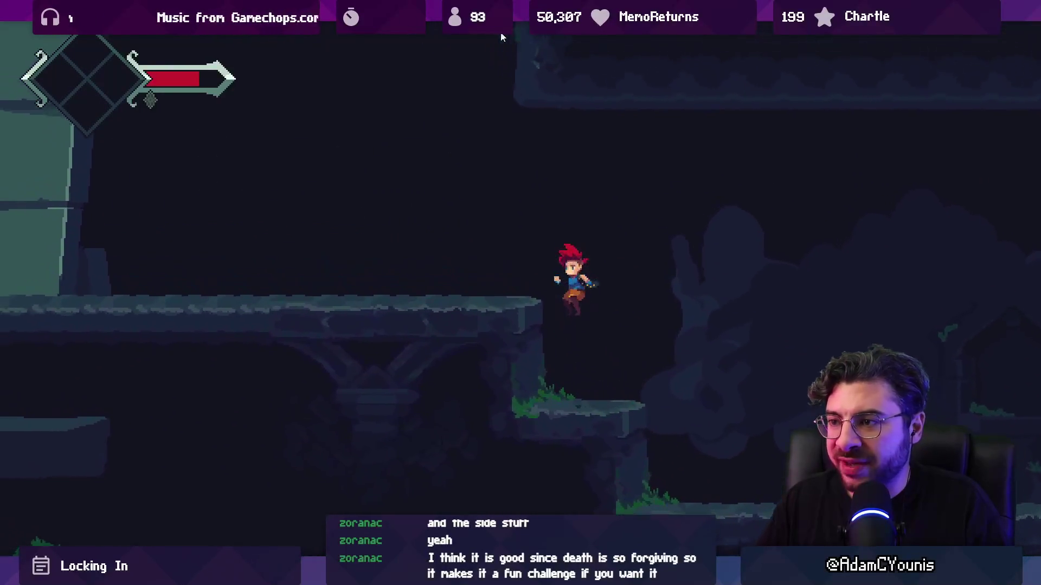
pyautogui.press('Left')
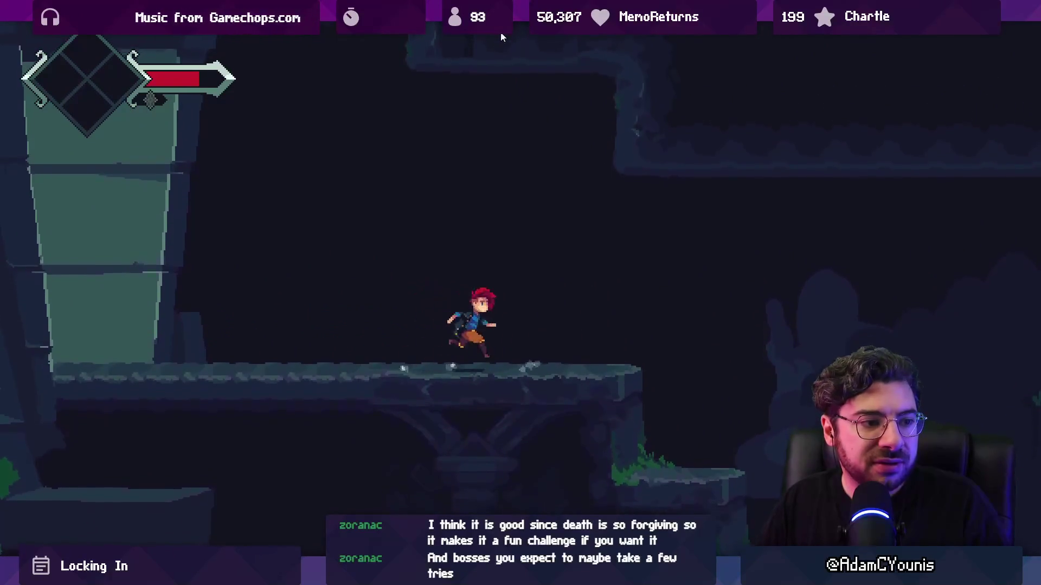
pyautogui.press('space')
pyautogui.press('space')
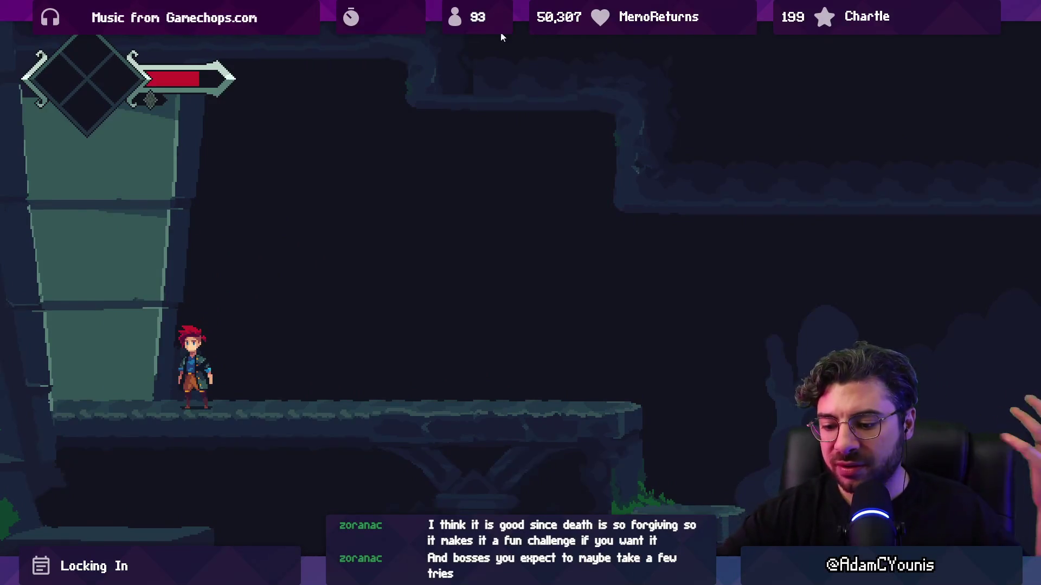
pyautogui.hotkey('ctrl', 'p')
pyautogui.hotkey('alt', 'Tab')
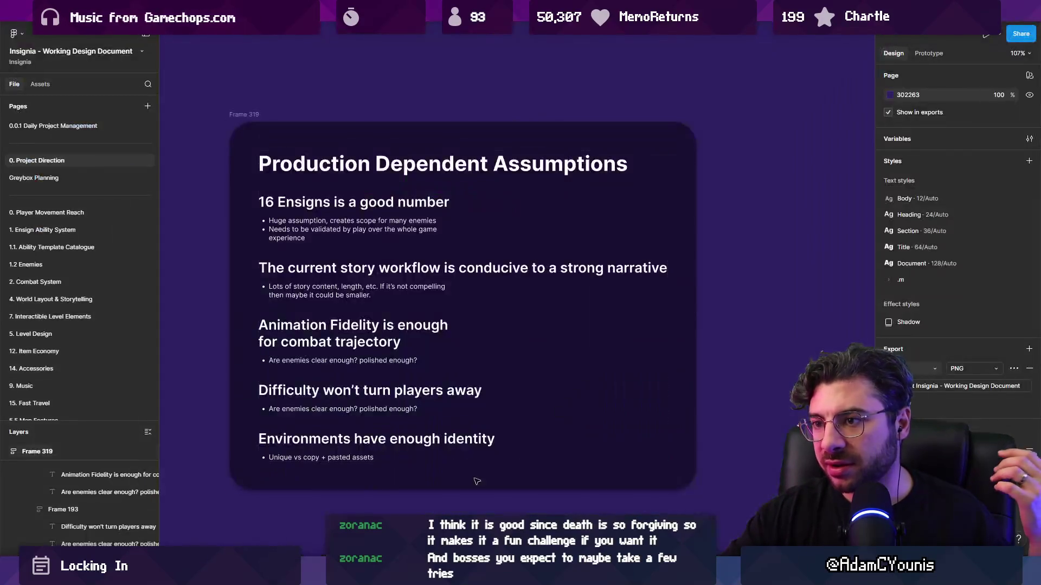
# Inspect the '16 Ensigns', story workflow and Animation Fidelity heading groups on the card
pyautogui.doubleClick(374, 228)
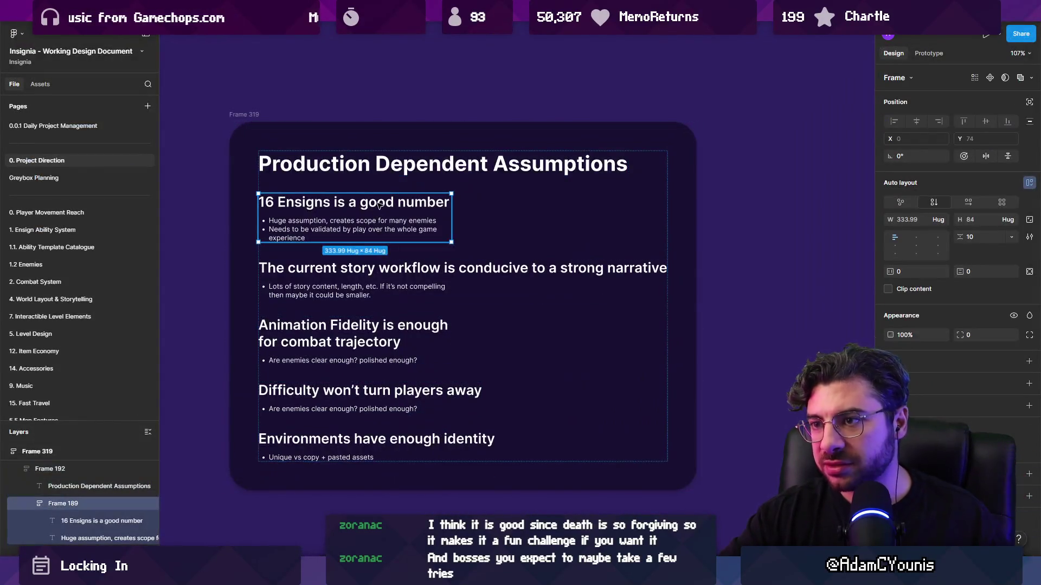
pyautogui.click(389, 292)
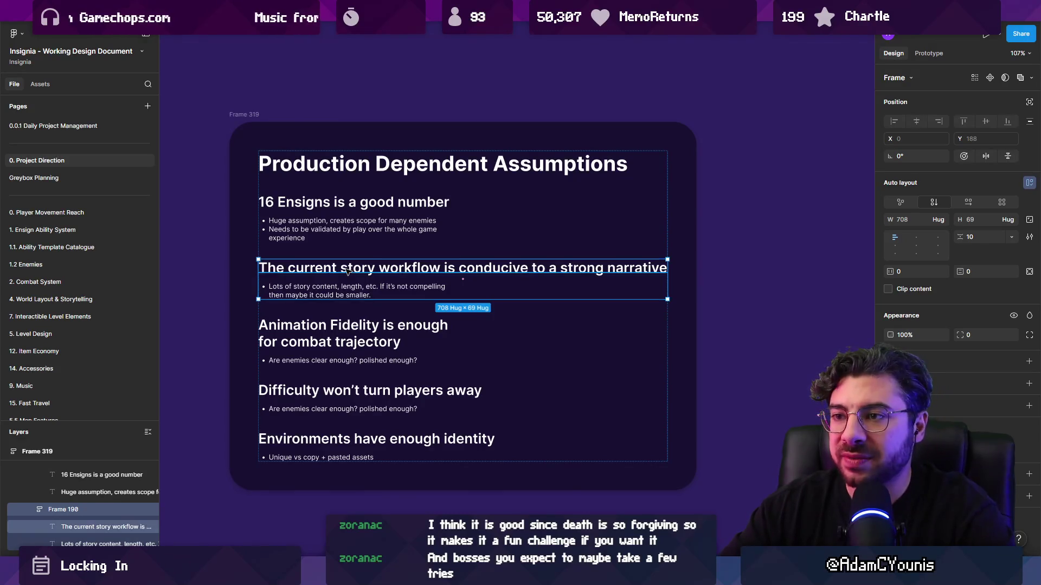
pyautogui.scroll(-3, 349, 268)
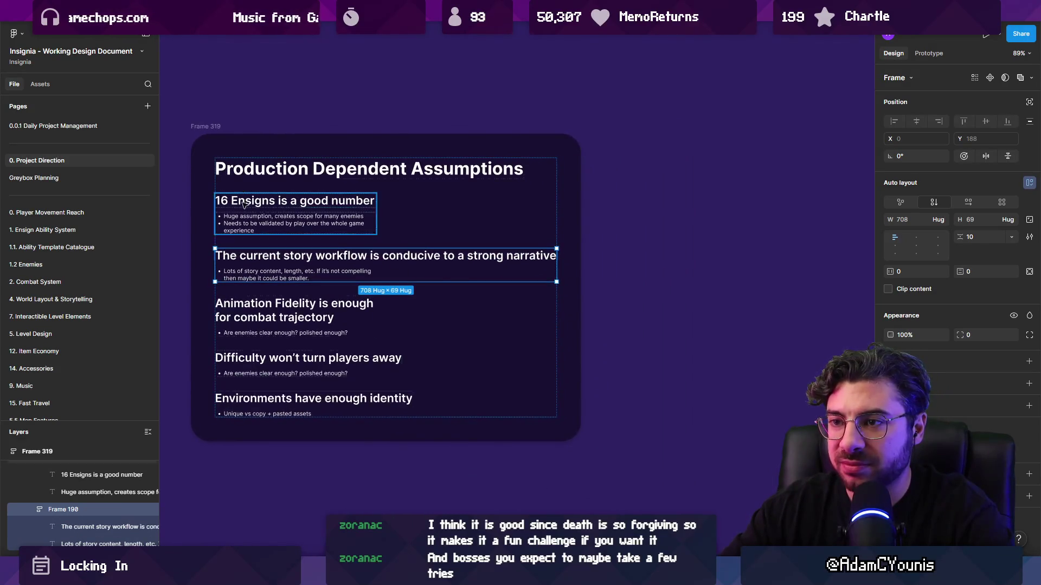
pyautogui.scroll(3, 271, 251)
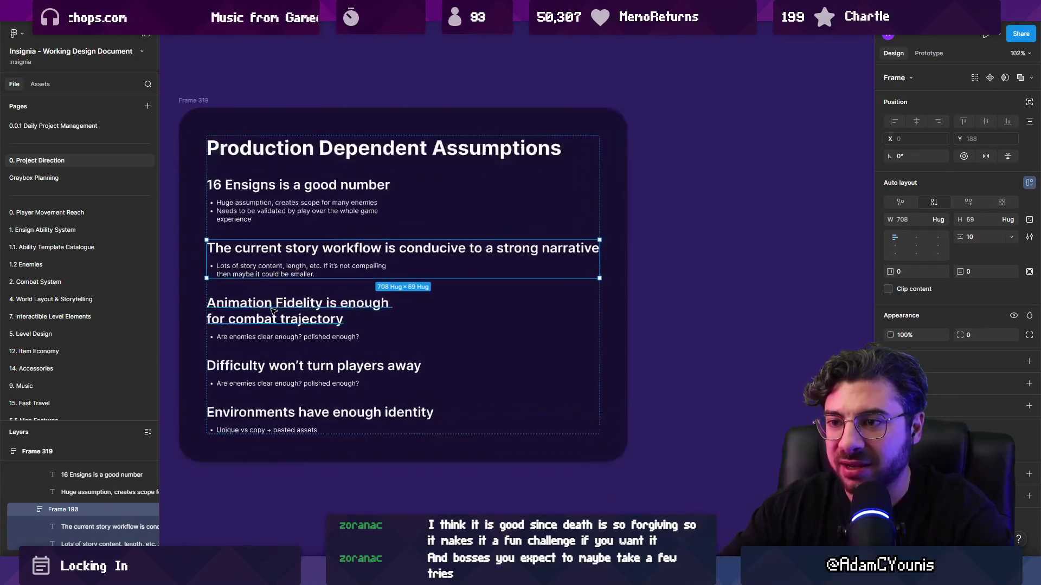
pyautogui.click(277, 325)
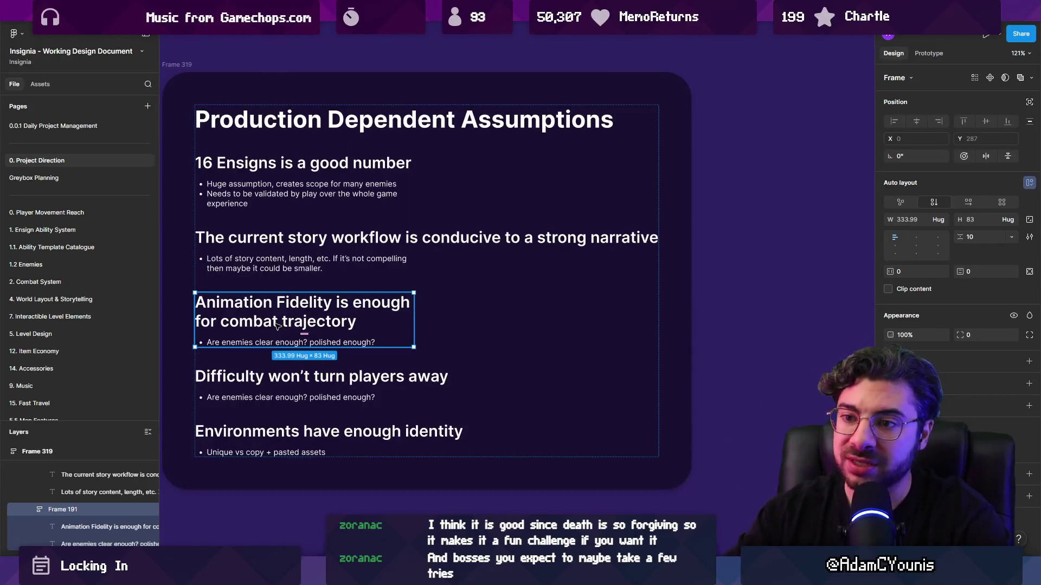
pyautogui.hscroll(-3, 222, 343)
pyautogui.scroll(-1, 222, 343)
# Inspect the Difficulty and Environments groups and the whole card, then return to Unity
pyautogui.press('Escape')
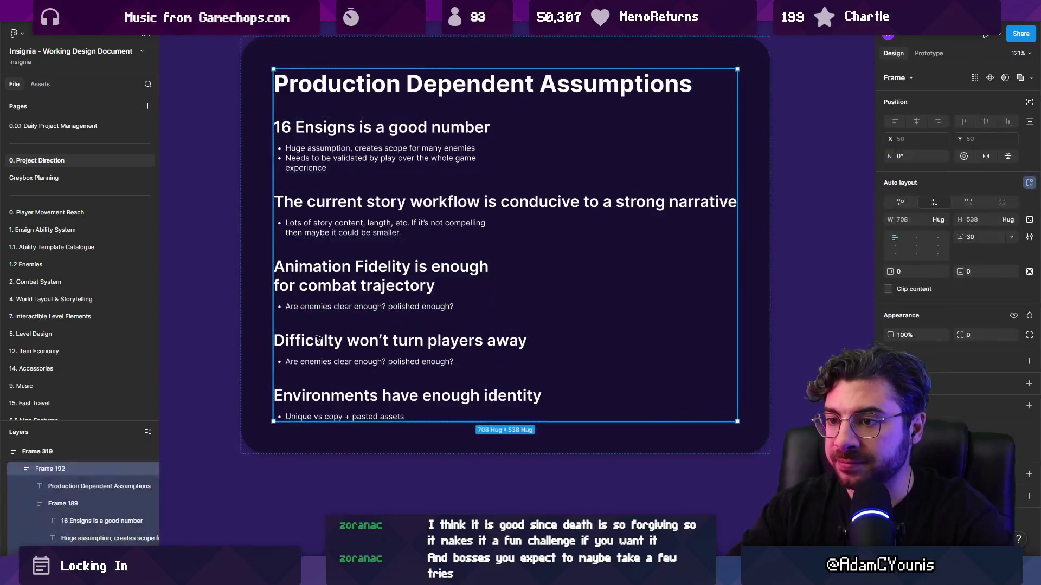
pyautogui.click(320, 340)
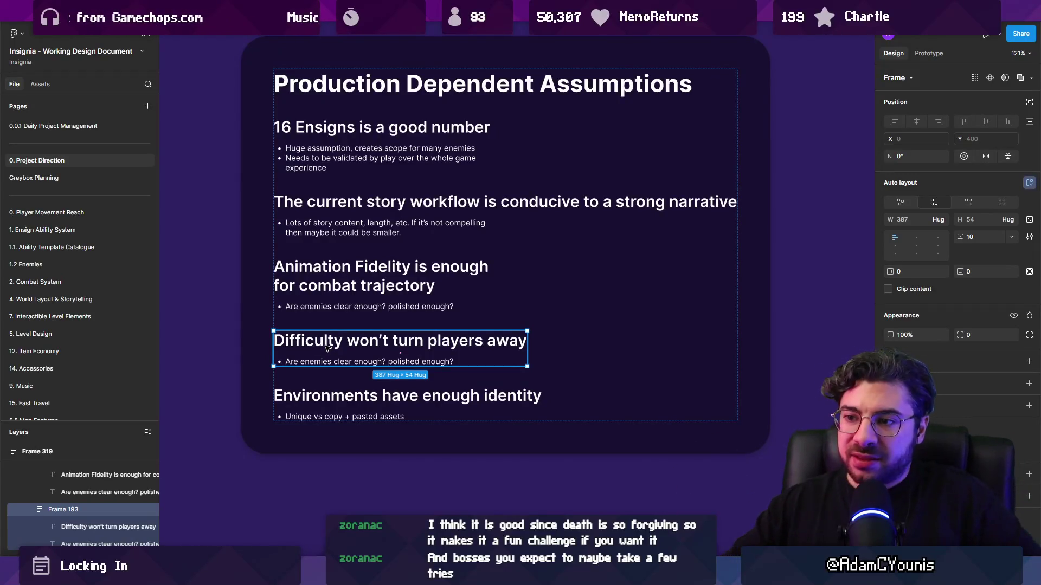
pyautogui.click(325, 388)
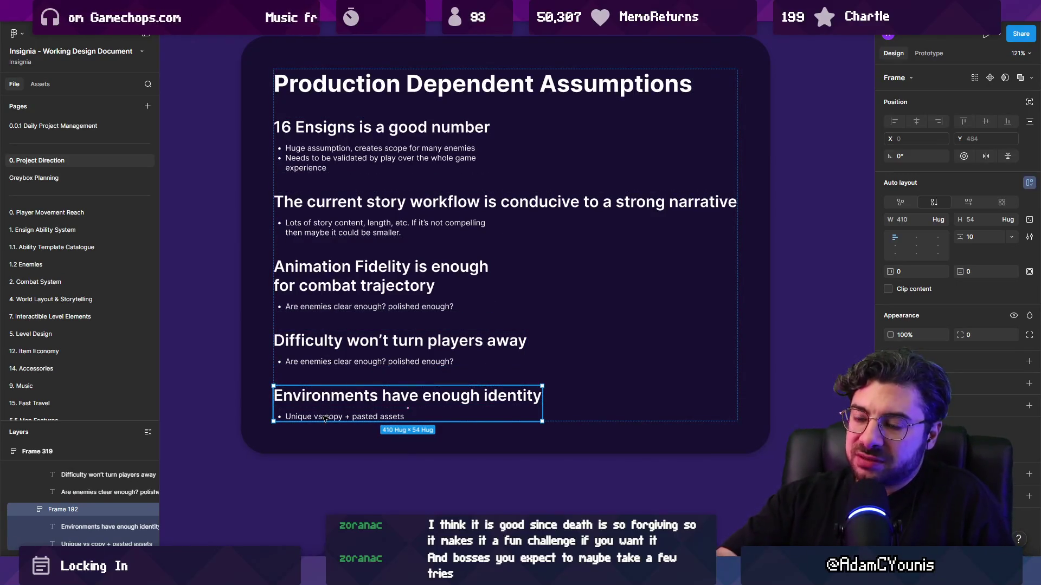
pyautogui.click(297, 440)
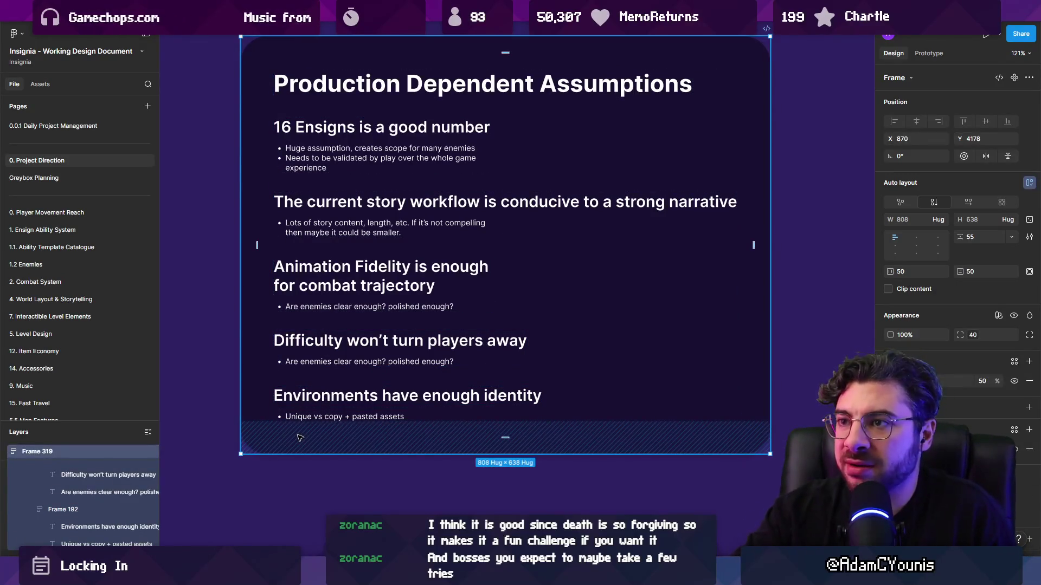
pyautogui.press('Delete')
pyautogui.hotkey('alt', 'Tab')
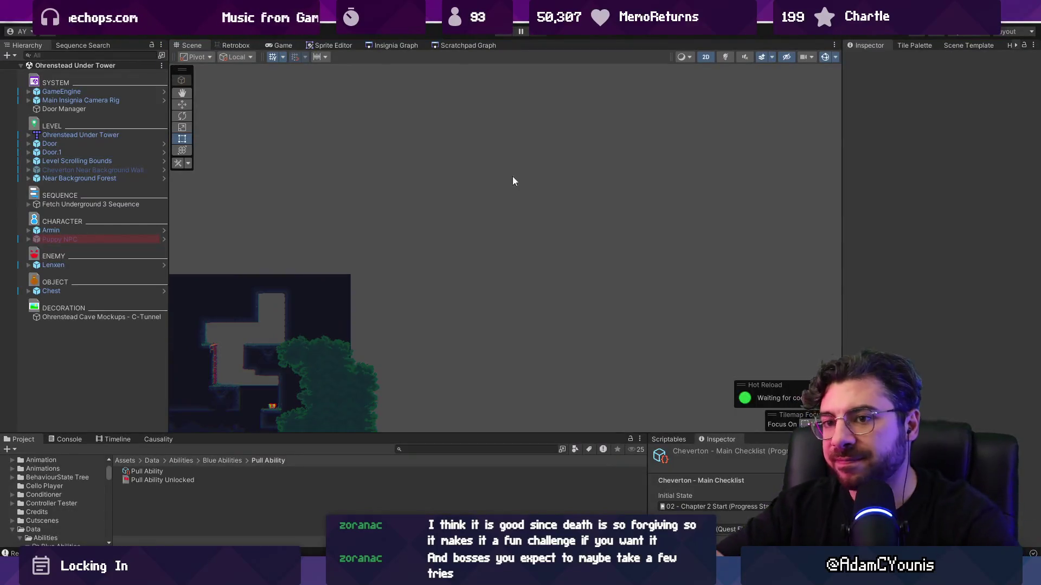
# Show the Insignia Graph room map and adjust its panel width by dragging both dividers
pyautogui.click(391, 45)
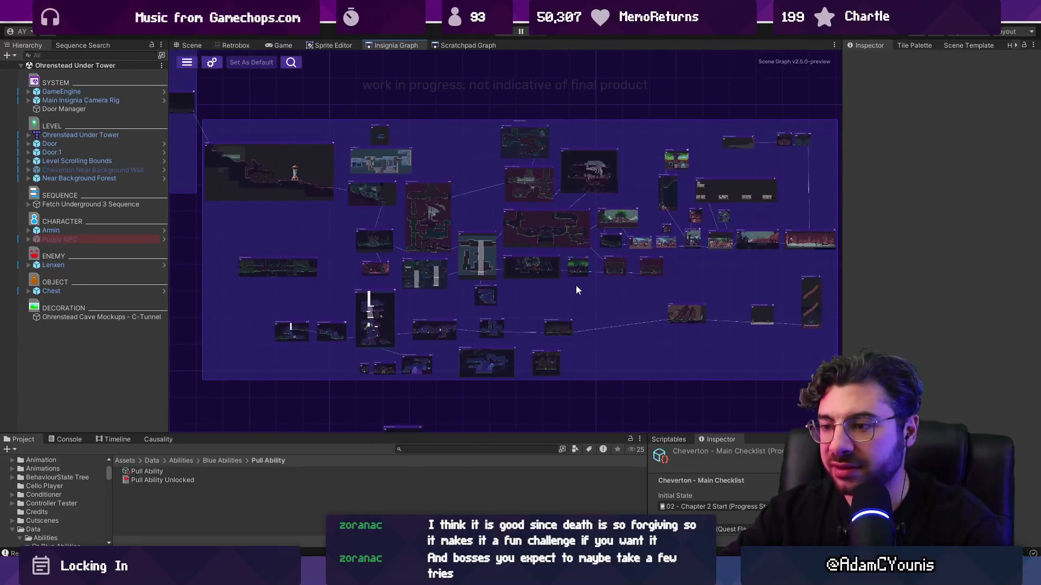
pyautogui.moveTo(844, 228); pyautogui.dragTo(859, 228)
pyautogui.moveTo(169, 225); pyautogui.dragTo(153, 225)
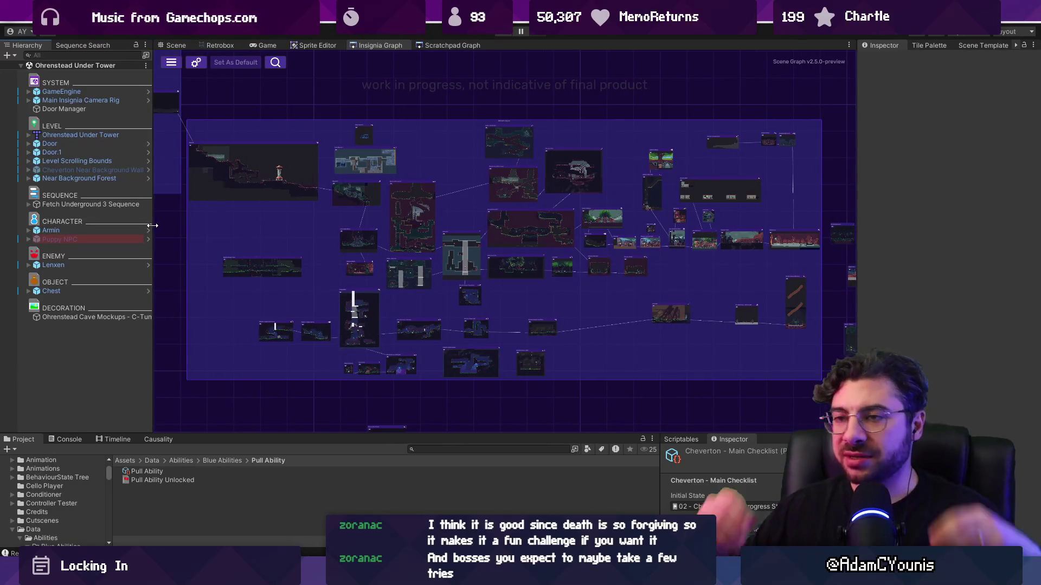
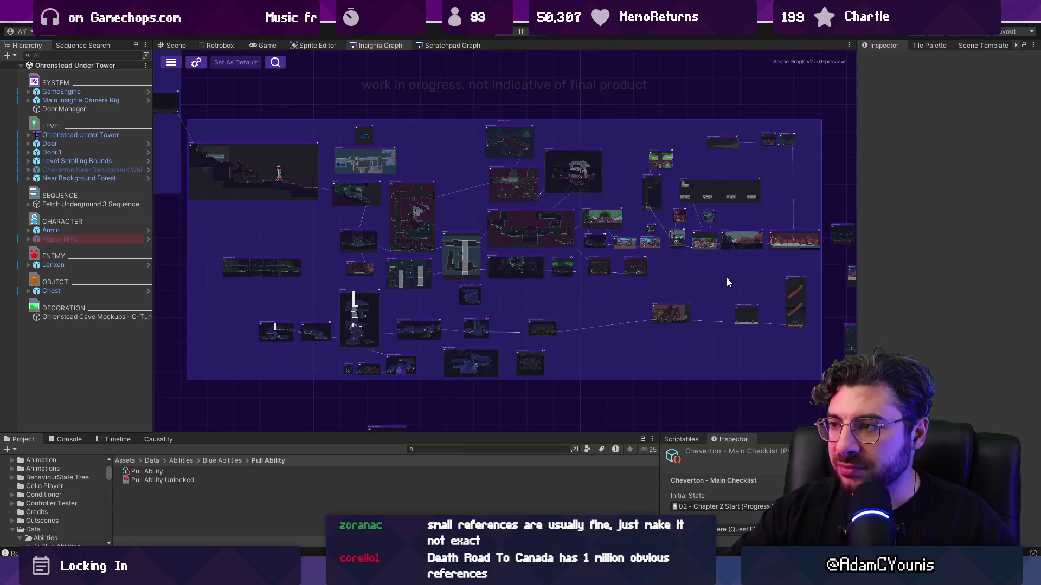
# Pan and zoom the Insignia Graph to survey the right and left clusters of level nodes
pyautogui.moveTo(750, 276)
pyautogui.mouseDown()
pyautogui.moveTo(346, 244)
pyautogui.moveTo(241, 249)
pyautogui.mouseUp()
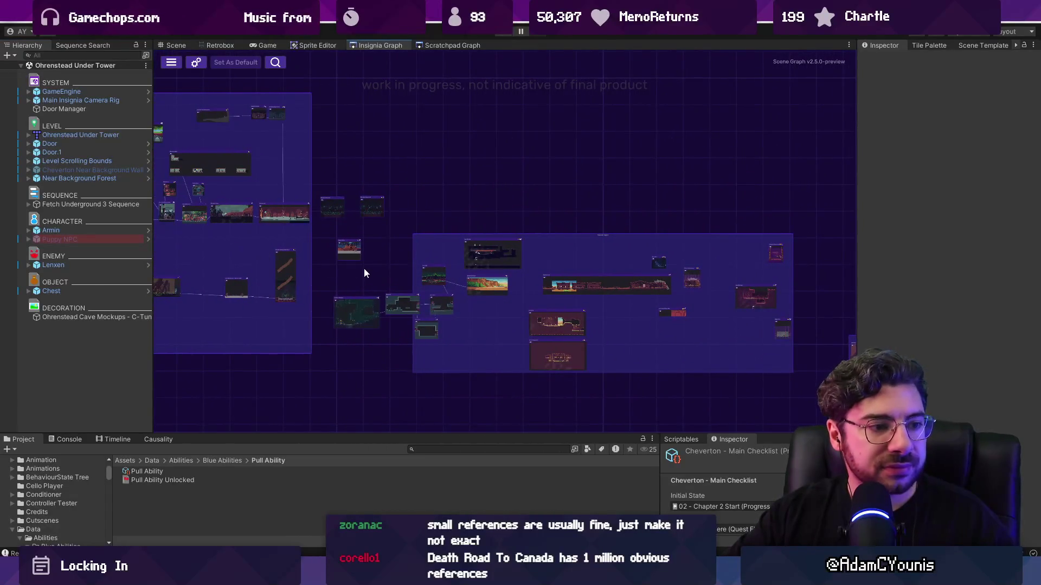
pyautogui.scroll(5, 594, 317)
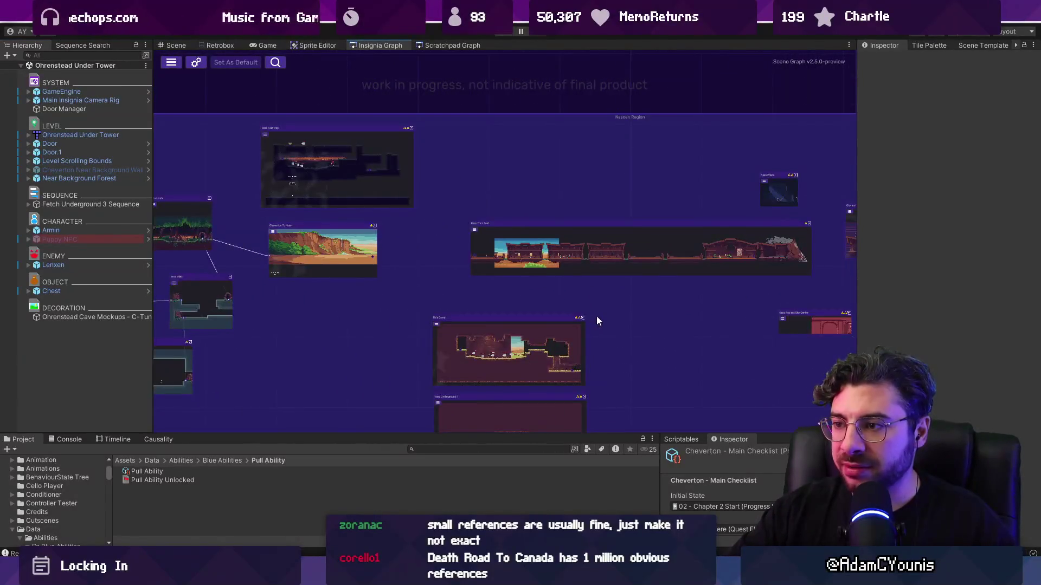
pyautogui.moveTo(596, 317); pyautogui.dragTo(543, 266)
pyautogui.scroll(-1, 544, 267)
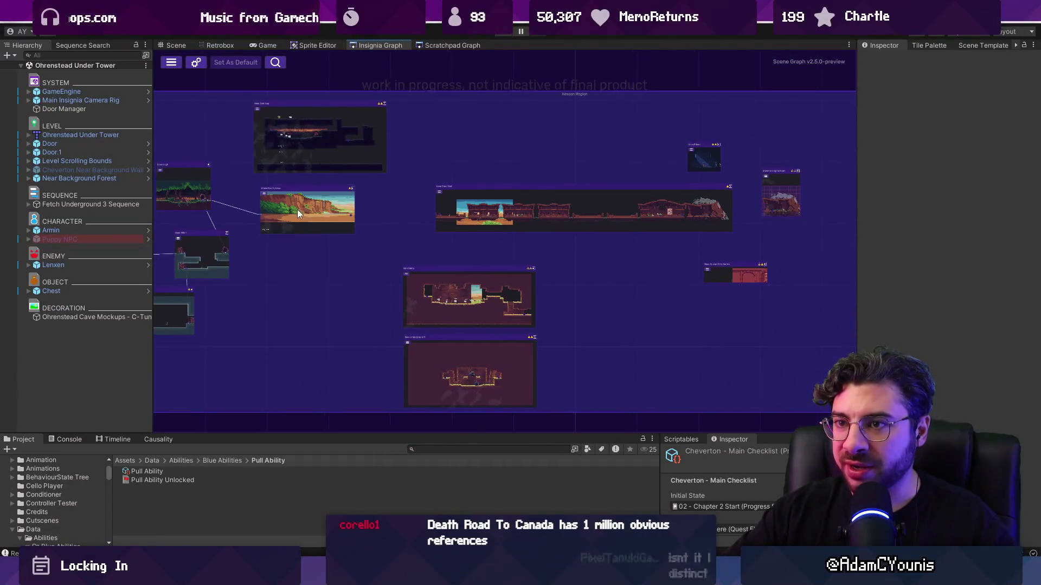
pyautogui.moveTo(297, 209); pyautogui.dragTo(491, 237)
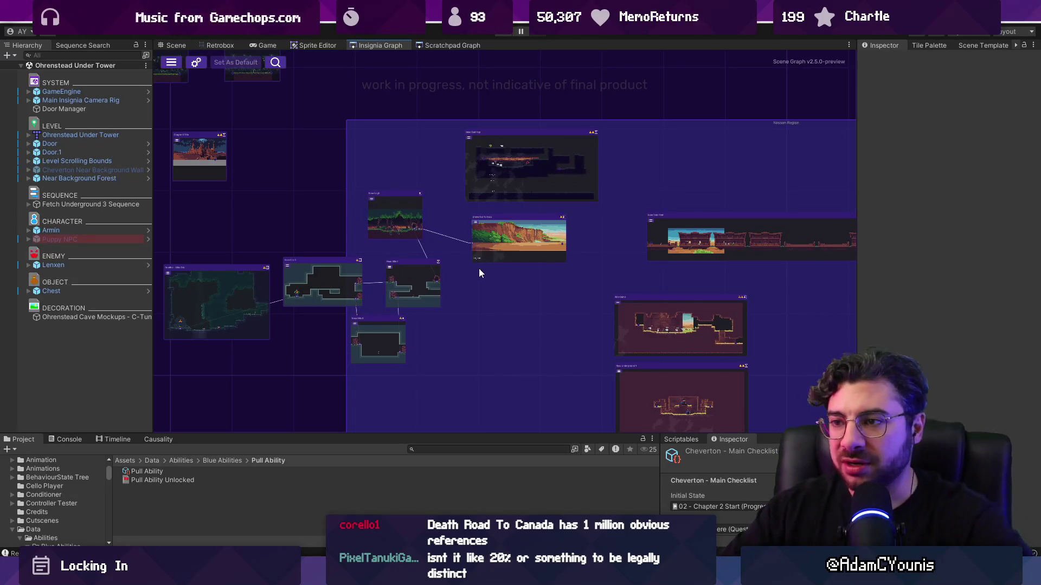
pyautogui.scroll(2, 355, 257)
# Move Nova Hills 3 onto Nova Hills 1, shift another Nova Hills node left, and open Cheverton Naso Road
pyautogui.moveTo(324, 264)
pyautogui.mouseDown()
pyautogui.moveTo(476, 247)
pyautogui.moveTo(449, 247)
pyautogui.mouseUp()
pyautogui.moveTo(294, 255)
pyautogui.mouseDown()
pyautogui.moveTo(395, 242)
pyautogui.moveTo(310, 246)
pyautogui.mouseUp()
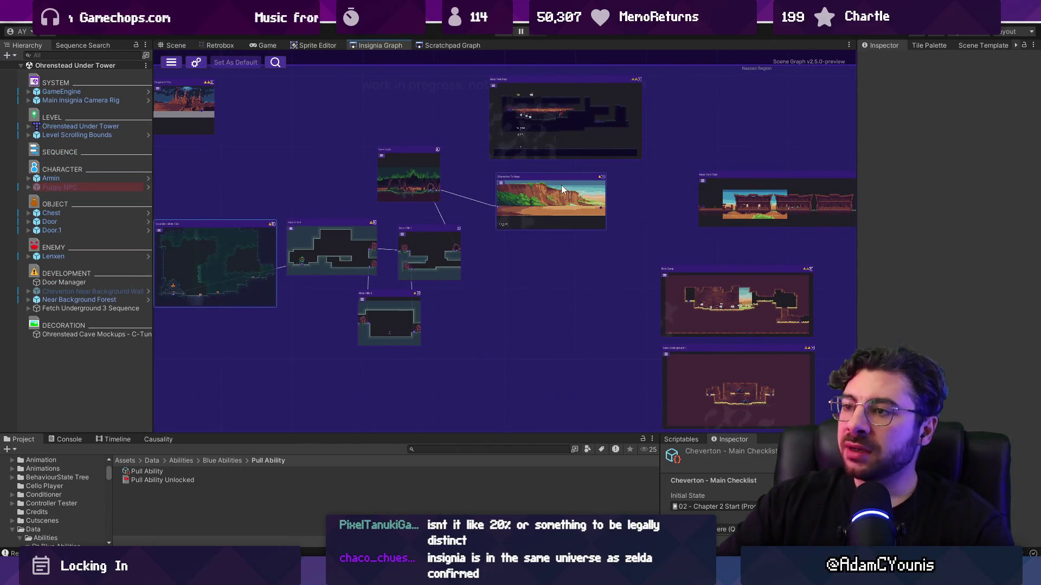
pyautogui.moveTo(337, 165); pyautogui.dragTo(605, 261)
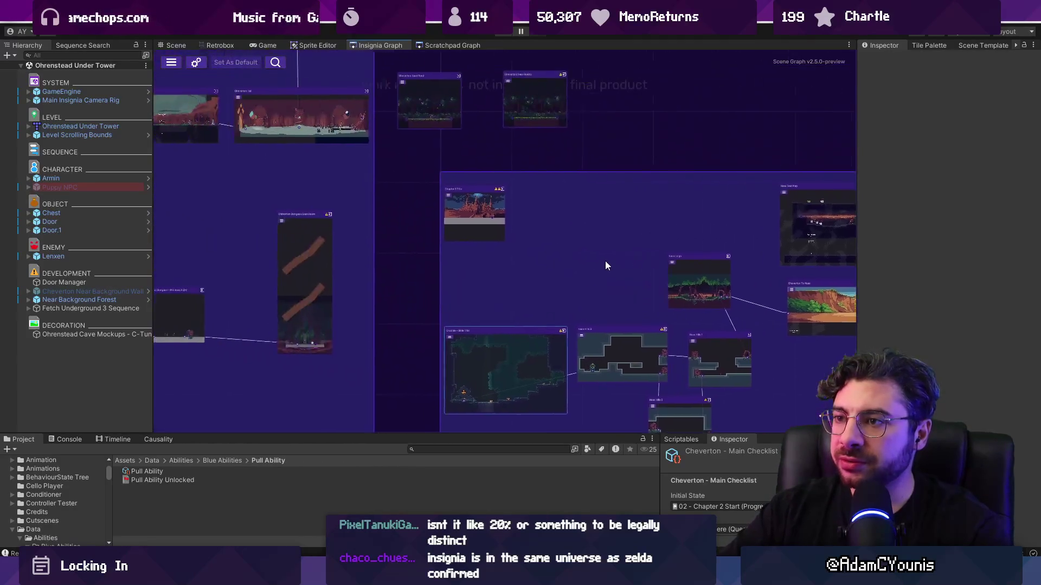
pyautogui.doubleClick(403, 153)
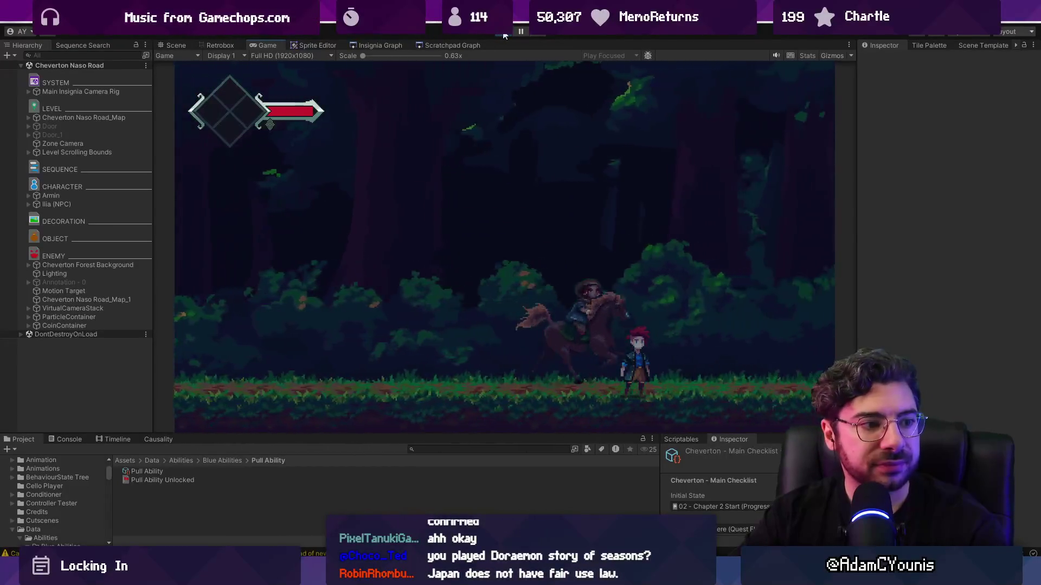
# Stop play mode and return to the Insignia Graph, panning around its level nodes
pyautogui.click(504, 35)
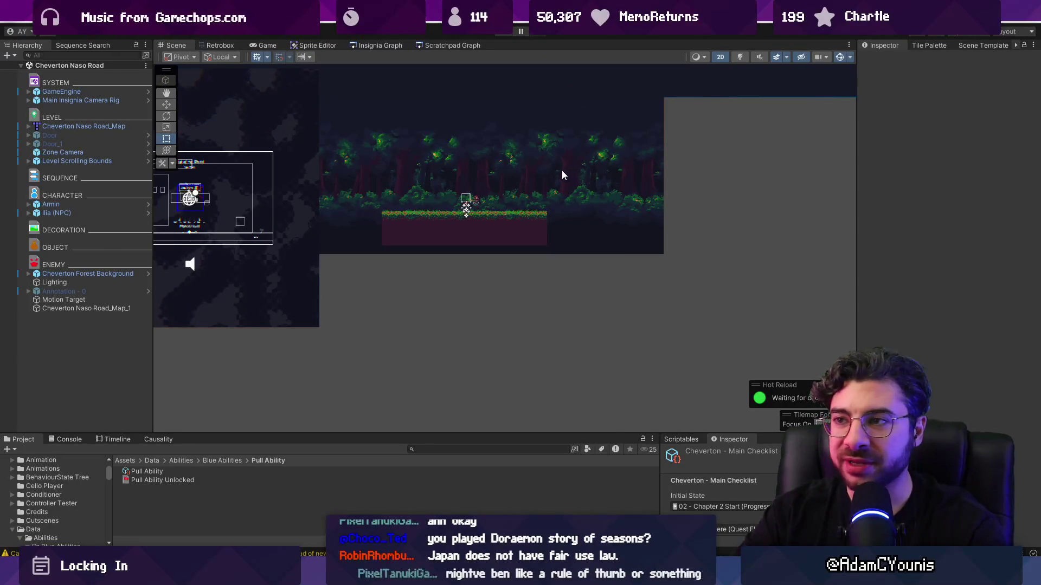
pyautogui.click(382, 41)
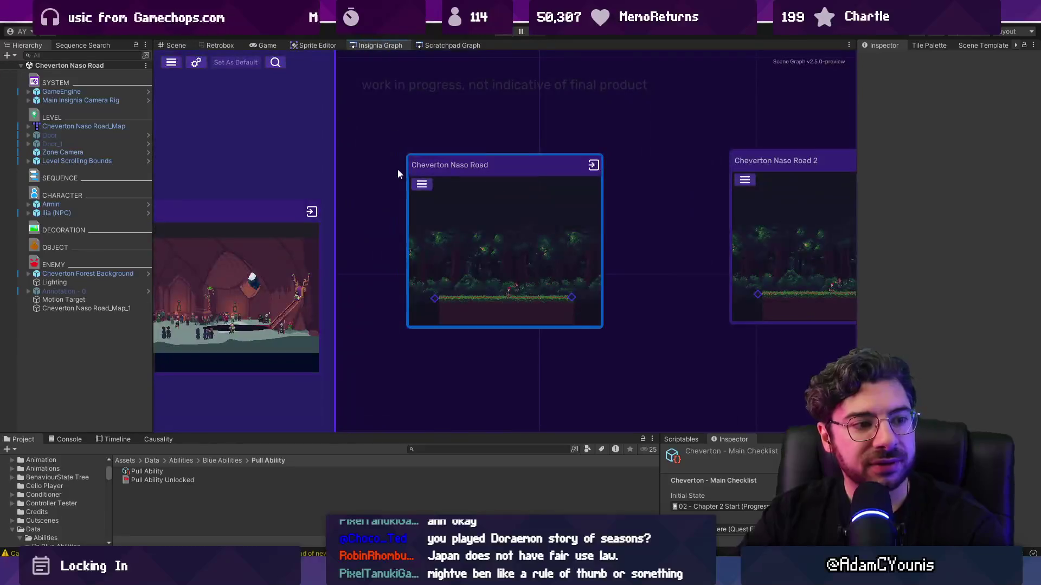
pyautogui.scroll(-3, 359, 190)
pyautogui.moveTo(536, 186); pyautogui.dragTo(303, 148)
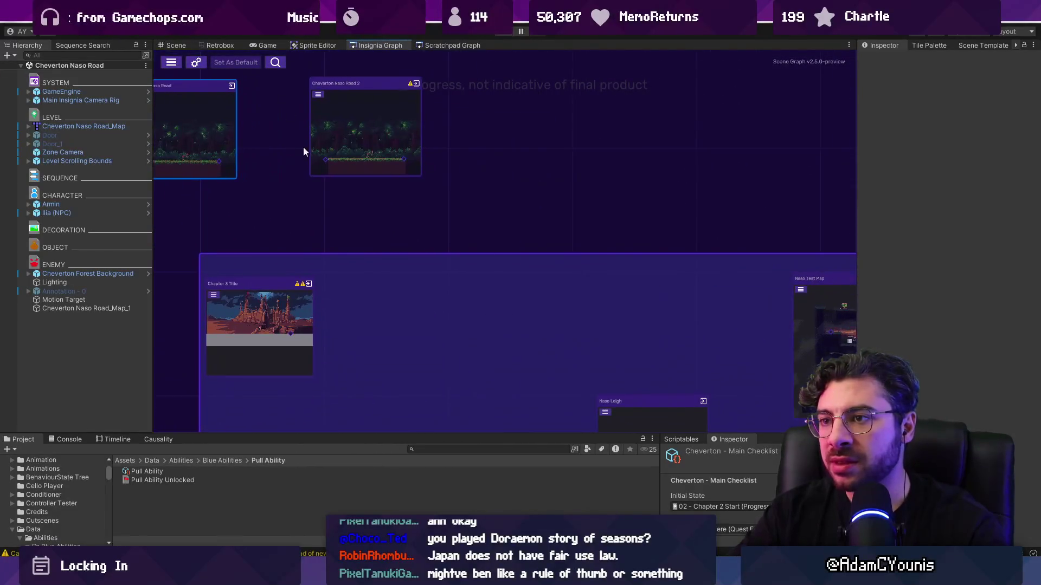
# In Figma, view the Greybox Planning page, then the 0.0.1 Daily Project Management page
pyautogui.hotkey('alt', 'Tab')
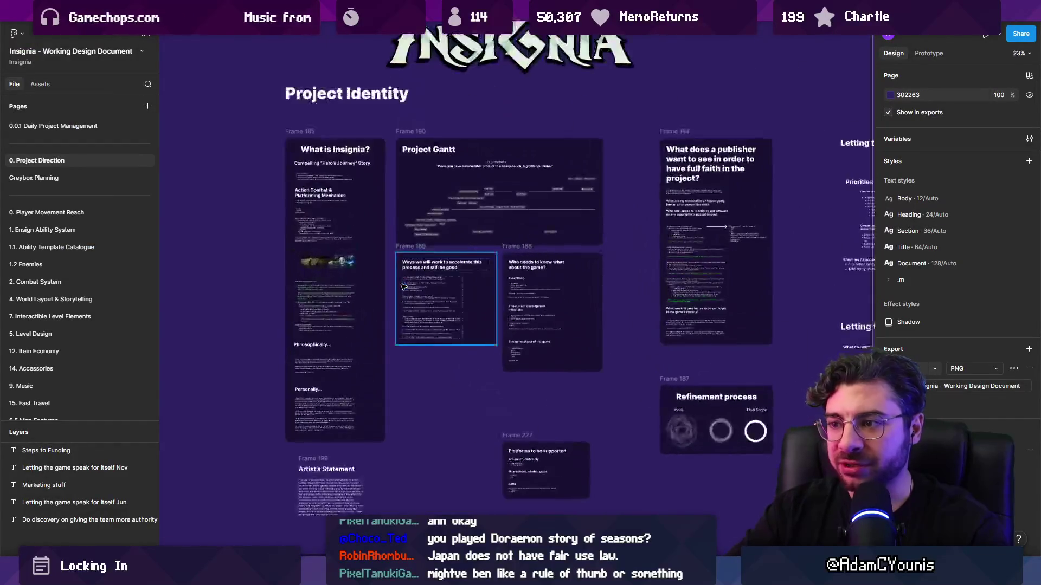
pyautogui.click(76, 174)
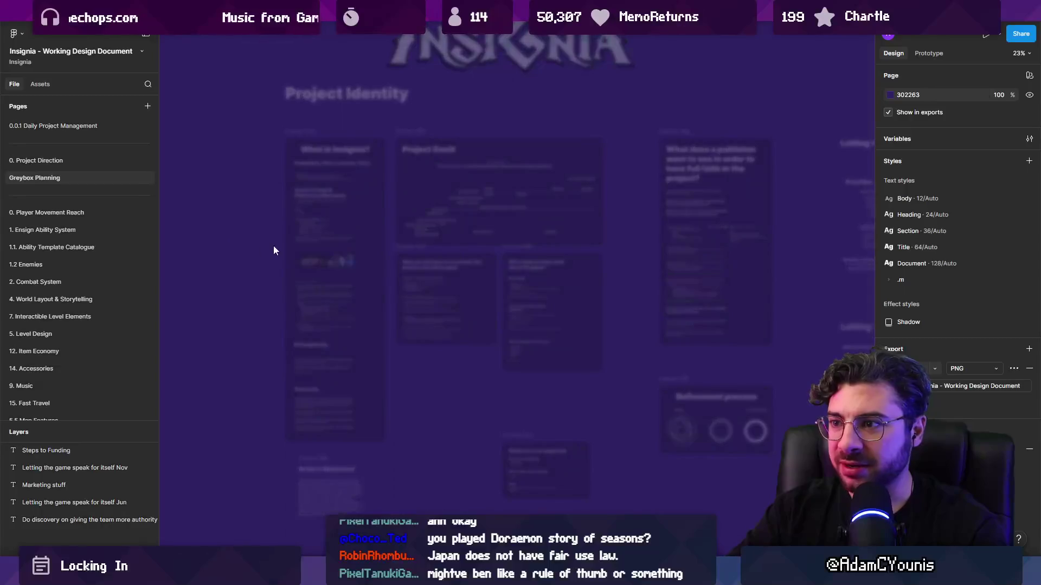
pyautogui.click(53, 126)
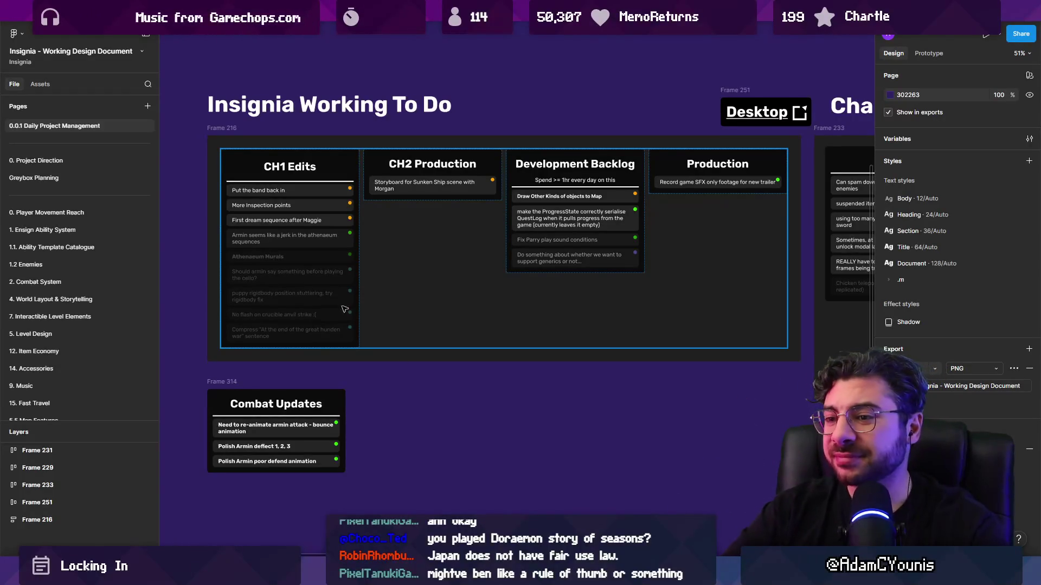
pyautogui.click(518, 574)
pyautogui.click(518, 575)
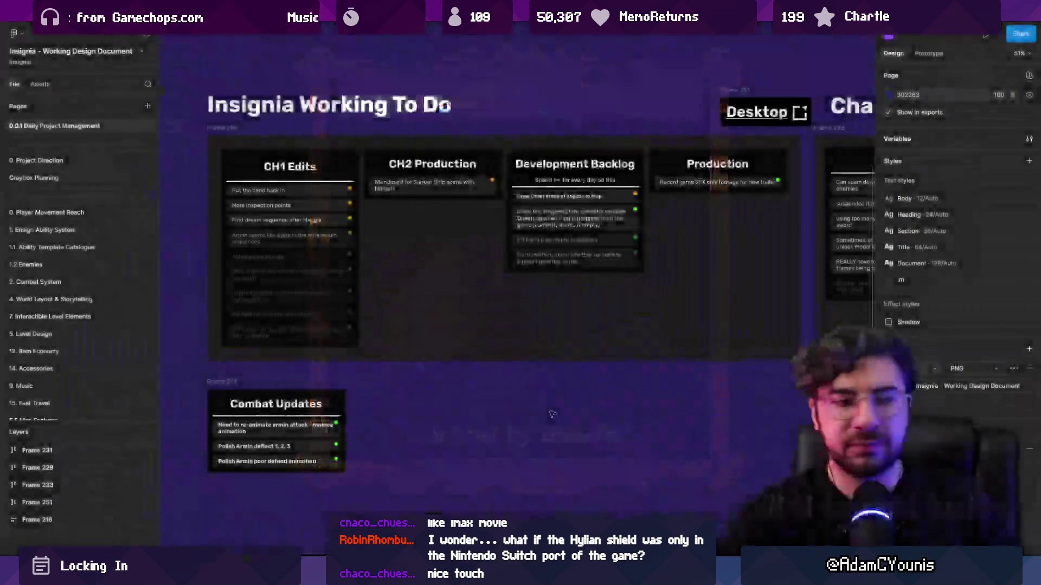
pyautogui.scroll(1, 551, 414)
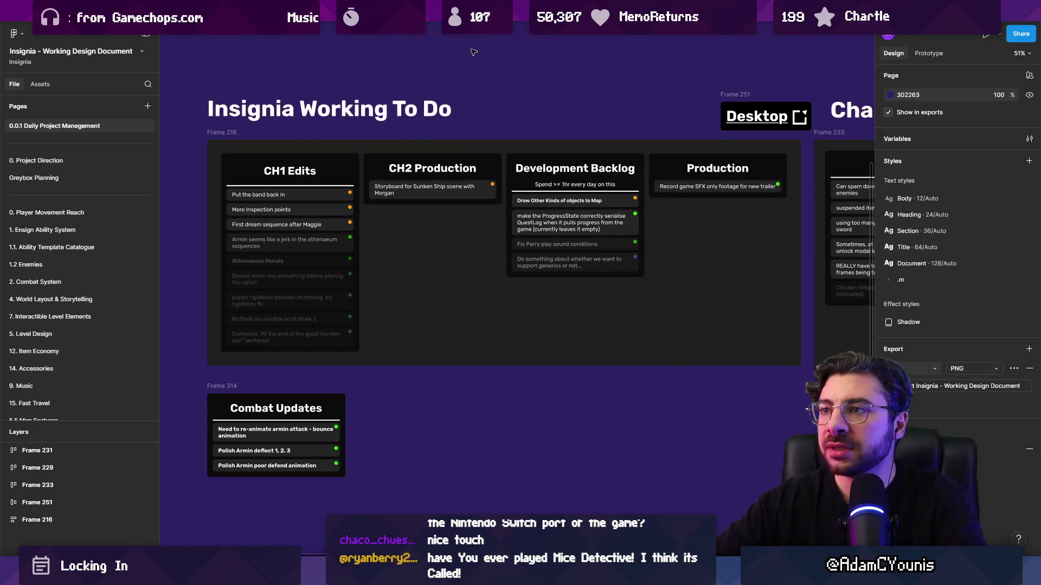
pyautogui.scroll(-5, 430, 222)
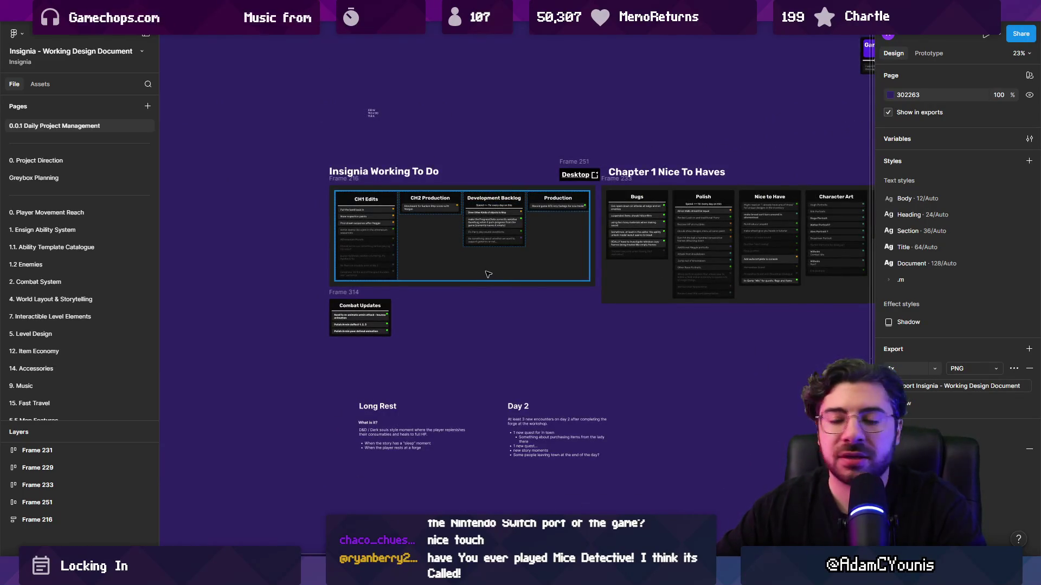
pyautogui.hscroll(5, 472, 278)
pyautogui.scroll(-5, 456, 281)
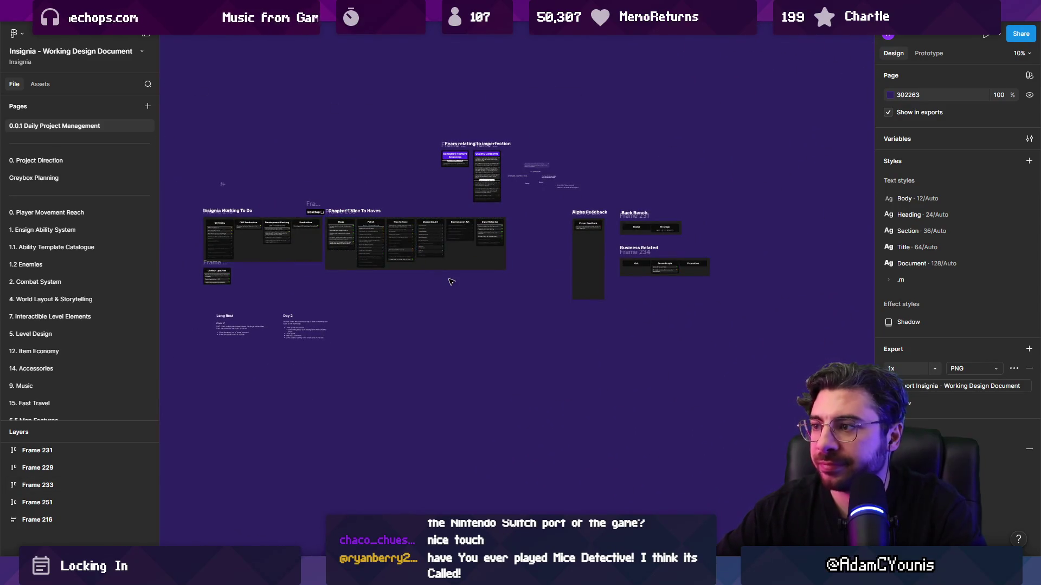
# Open the 0. Project Direction page in the Figma Pages panel
pyautogui.click(84, 177)
pyautogui.click(87, 164)
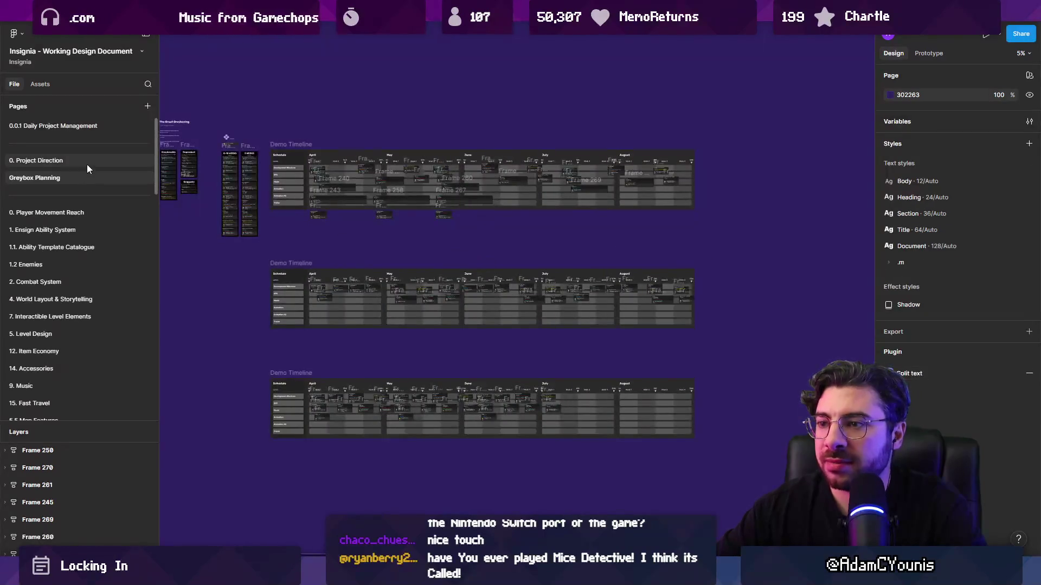
pyautogui.scroll(-5, 359, 347)
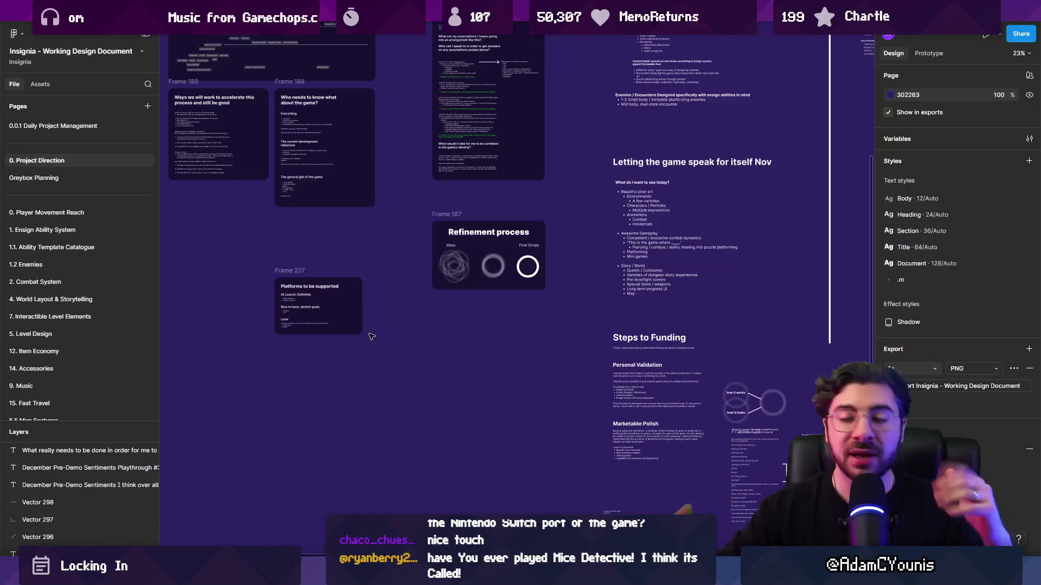
# Fit the page in view, then zoom in on the Greybox goals list for CH2 abilities and content
pyautogui.hotkey('shift', '1')
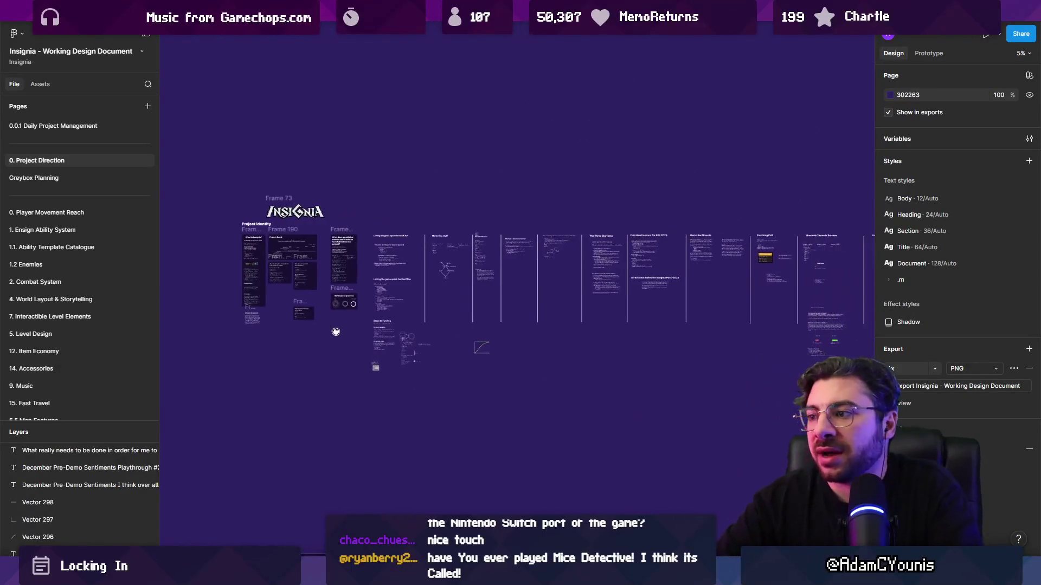
pyautogui.hscroll(5, 336, 332)
pyautogui.scroll(5, 589, 337)
pyautogui.hscroll(-5, 379, 271)
pyautogui.scroll(2, 273, 259)
pyautogui.scroll(2, 274, 259)
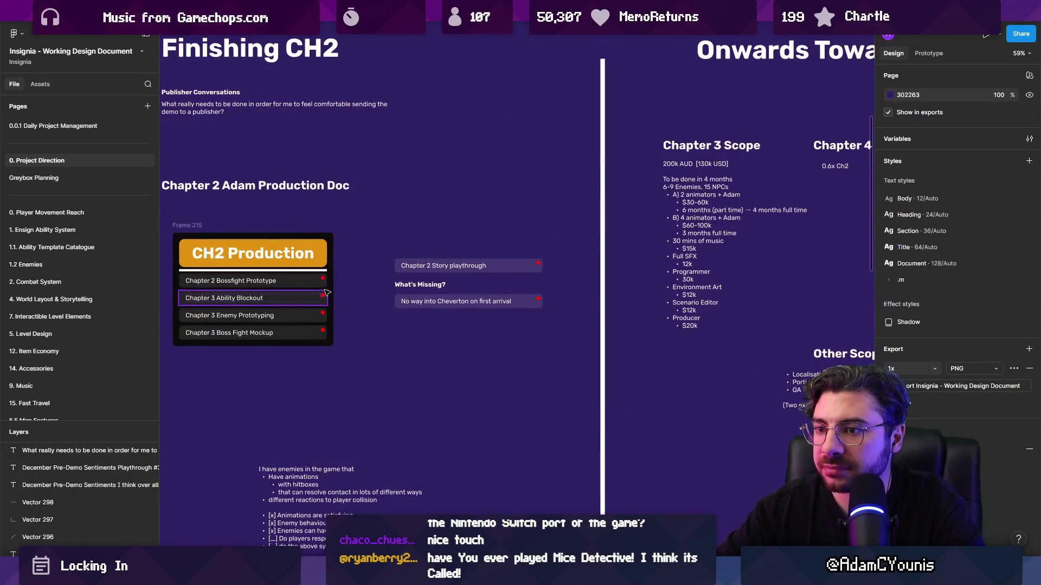
pyautogui.scroll(-5, 325, 311)
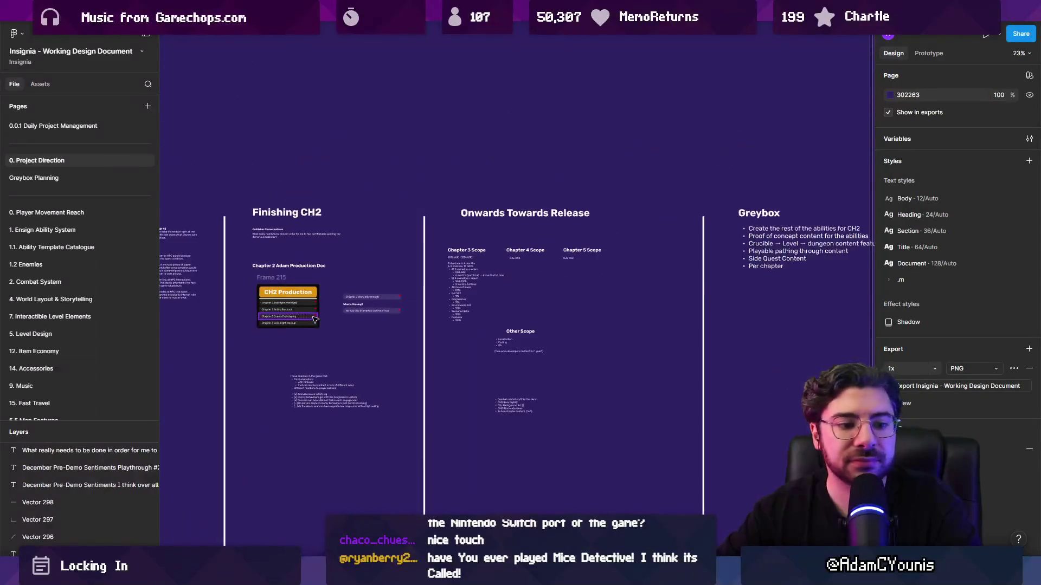
pyautogui.hscroll(5, 542, 336)
pyautogui.scroll(3, 389, 298)
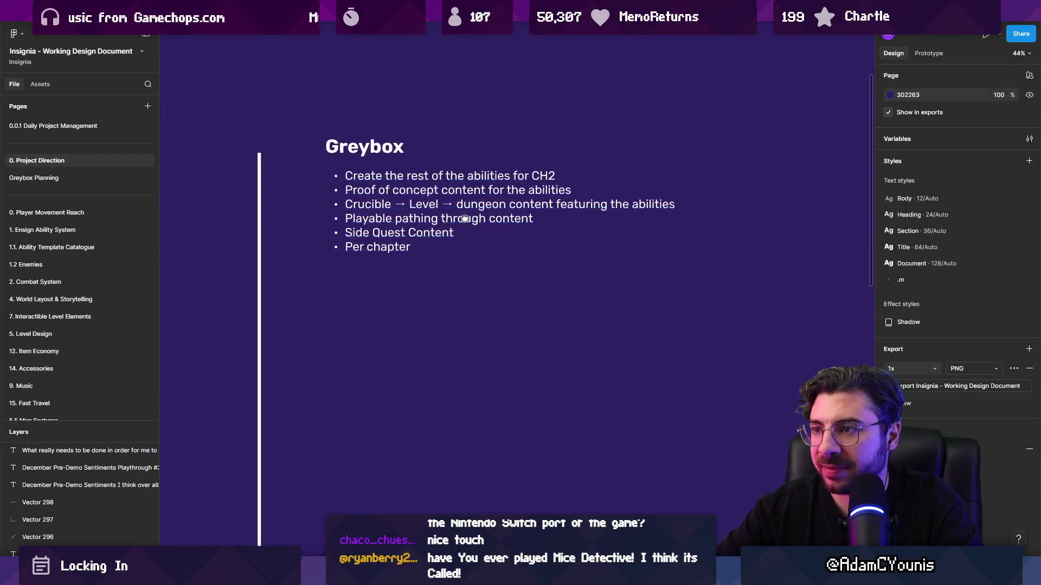
pyautogui.scroll(2, 379, 306)
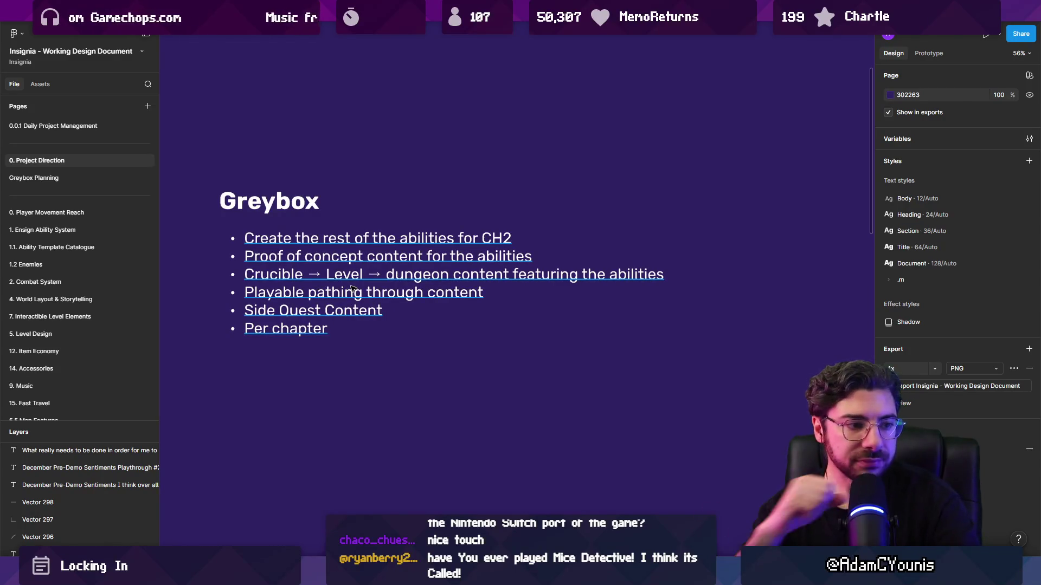
pyautogui.hotkey('alt', 'Tab')
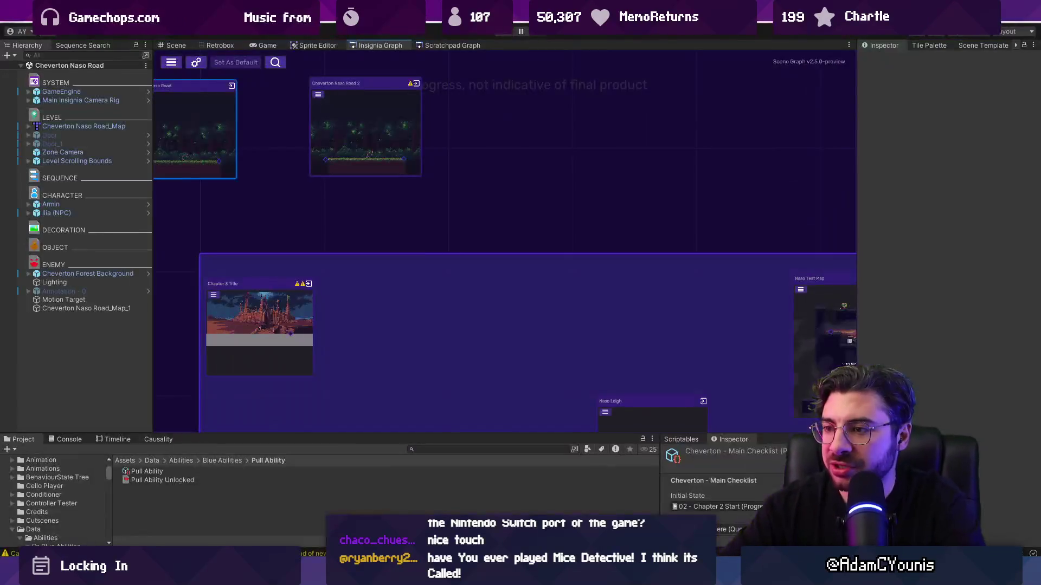
# Bring the Cheverton Cave 32x test node into view in the Insignia Graph and open that scene
pyautogui.scroll(-5, 375, 186)
pyautogui.scroll(10, 558, 208)
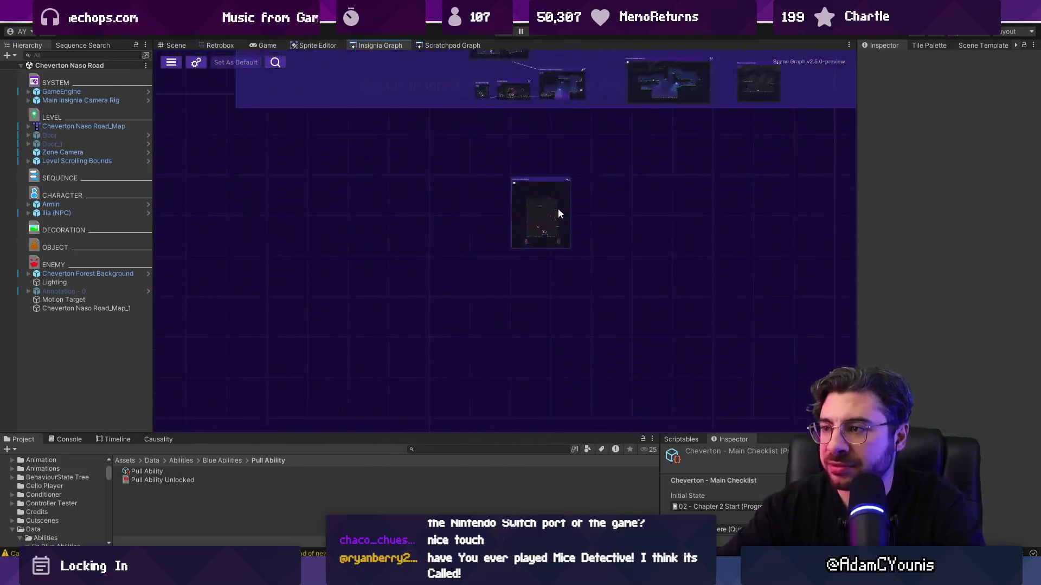
pyautogui.moveTo(534, 243); pyautogui.dragTo(447, 288)
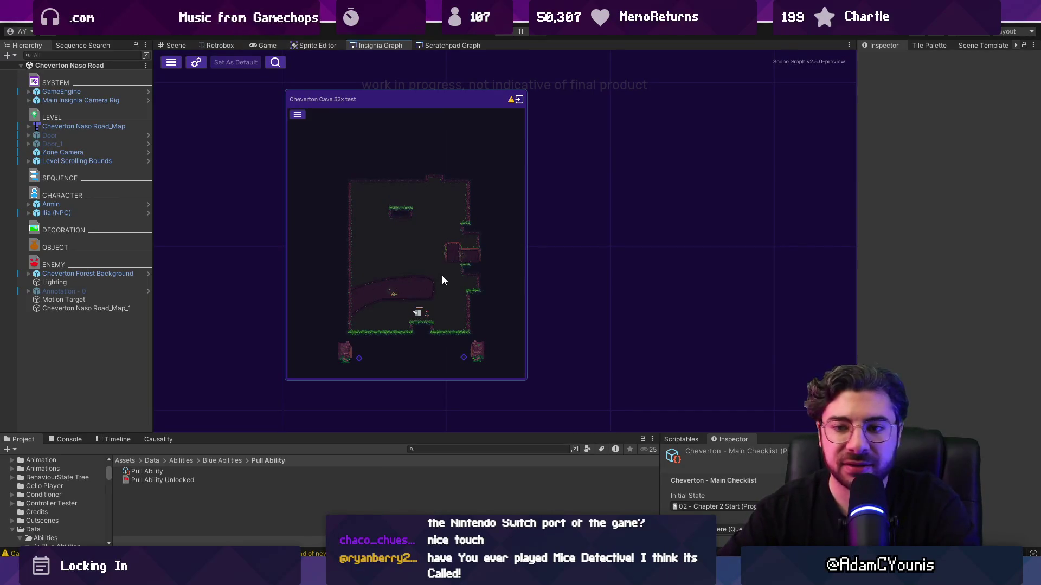
pyautogui.click(505, 244)
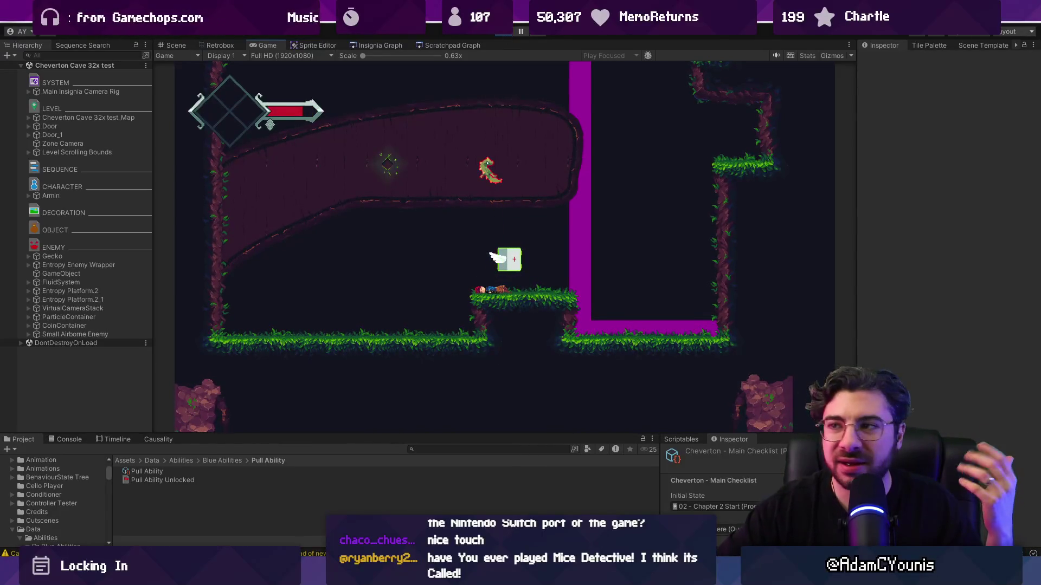
# Stop play mode, inspect the cave room in the Scene view, then pan the Insignia Graph to other scene nodes
pyautogui.hotkey('ctrl', 'p')
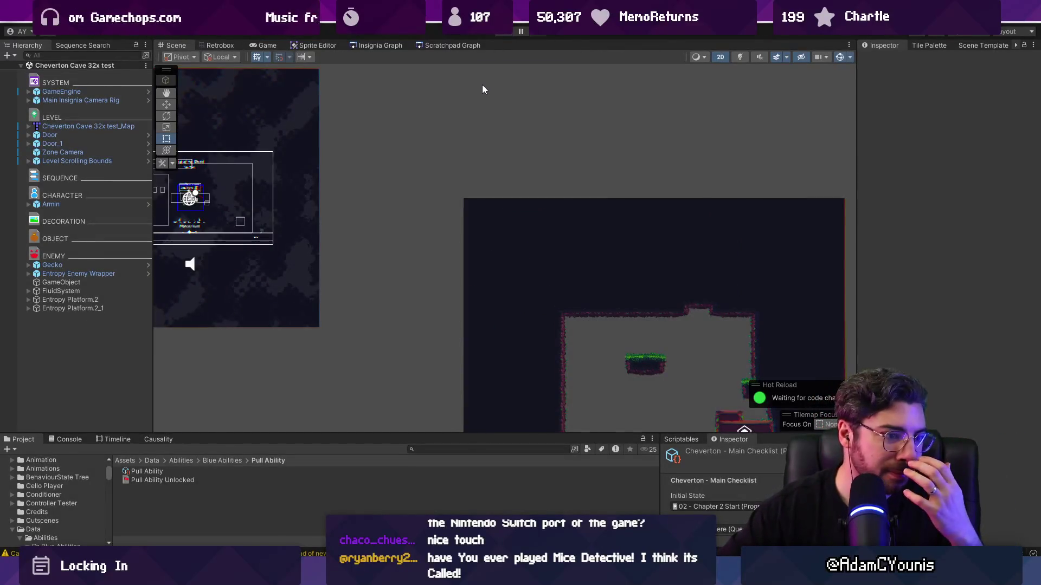
pyautogui.scroll(-2, 438, 196)
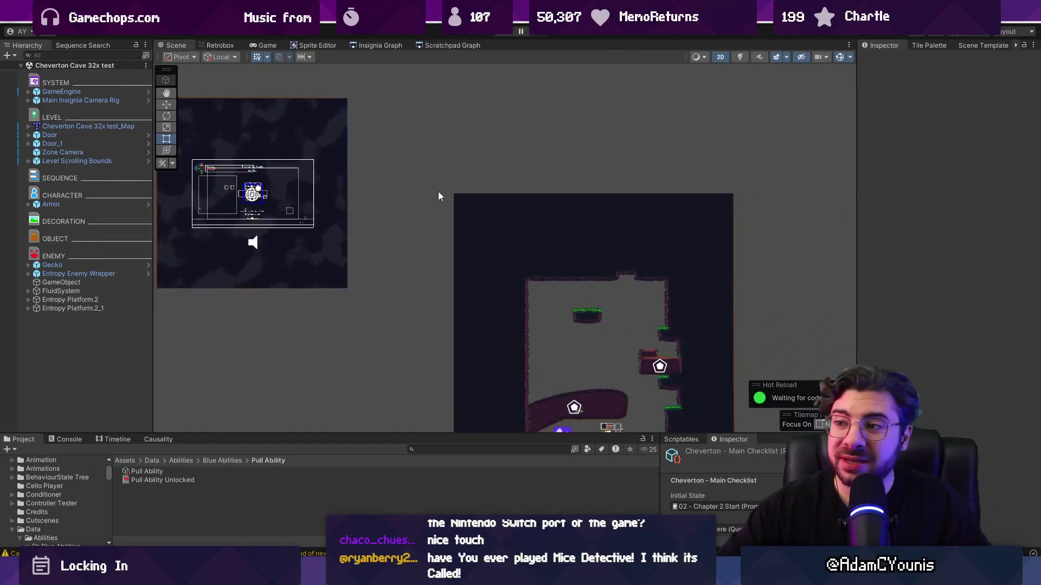
pyautogui.scroll(3, 423, 132)
pyautogui.moveTo(581, 302)
pyautogui.mouseDown()
pyautogui.moveTo(550, 318)
pyautogui.moveTo(525, 296)
pyautogui.mouseUp()
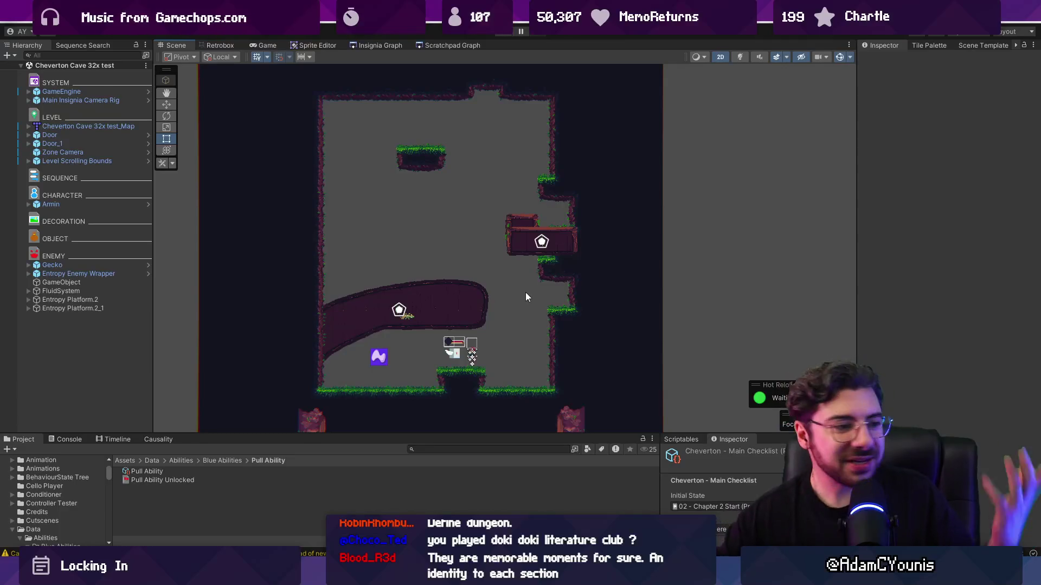
pyautogui.click(362, 48)
pyautogui.moveTo(478, 199); pyautogui.dragTo(362, 287)
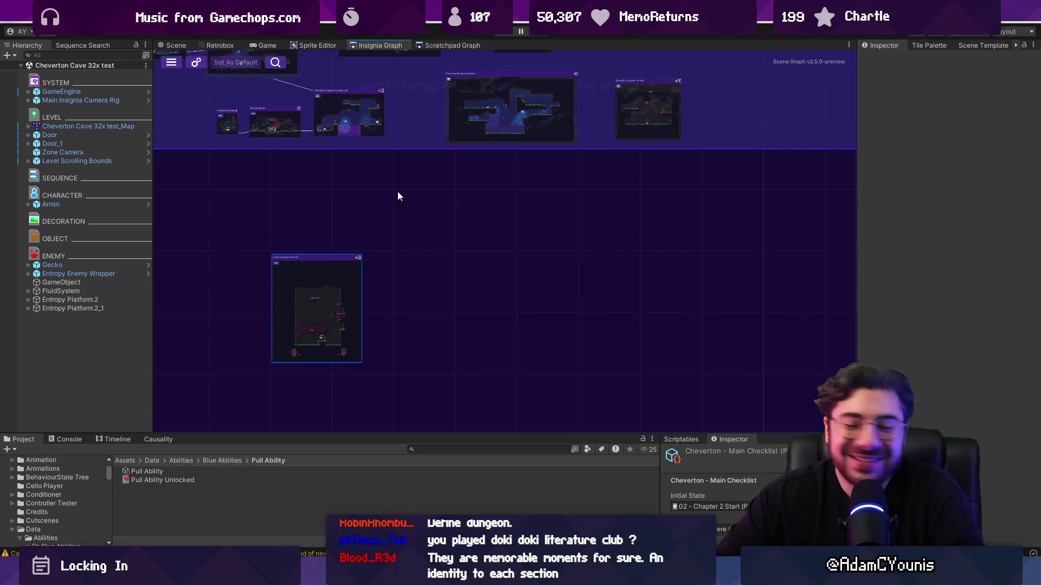
pyautogui.scroll(-5, 398, 196)
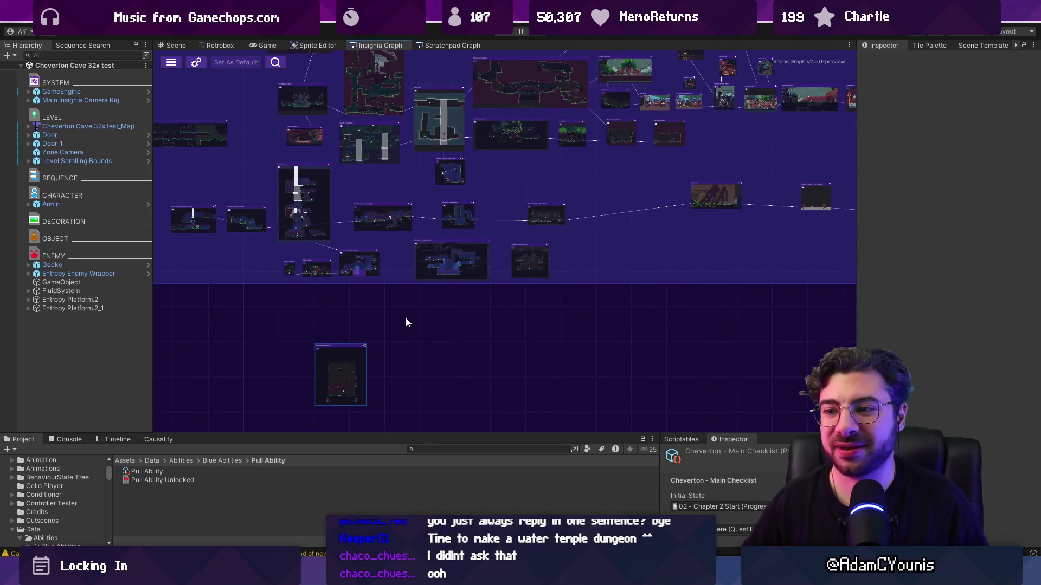
pyautogui.doubleClick(330, 388)
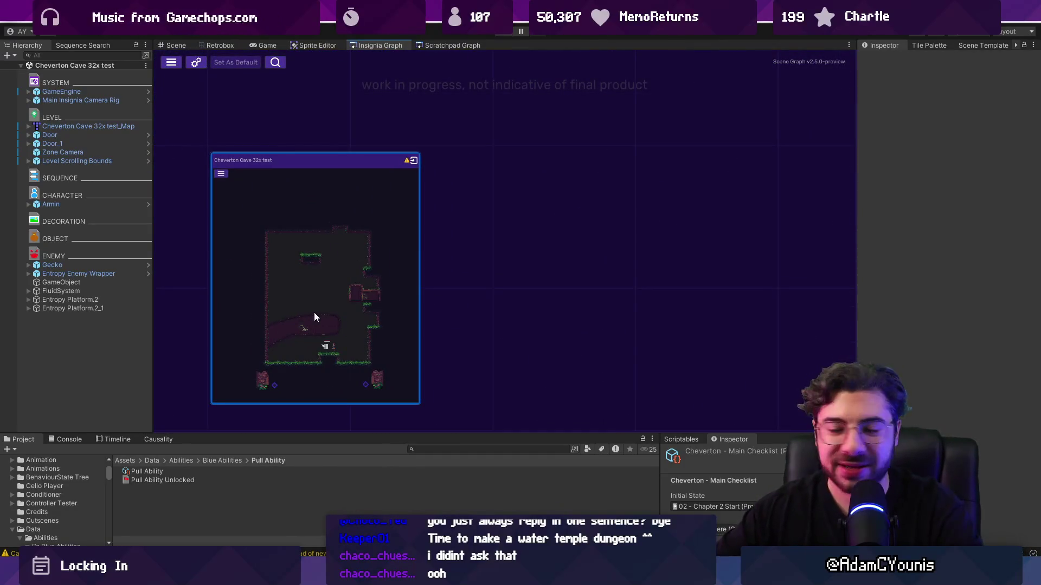
pyautogui.scroll(-5, 314, 309)
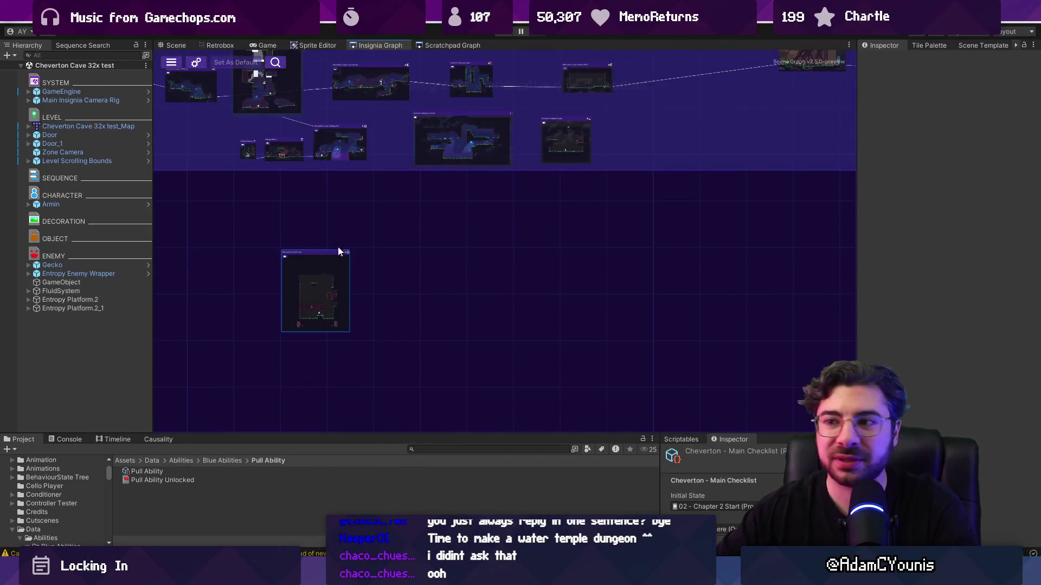
pyautogui.scroll(-3, 453, 322)
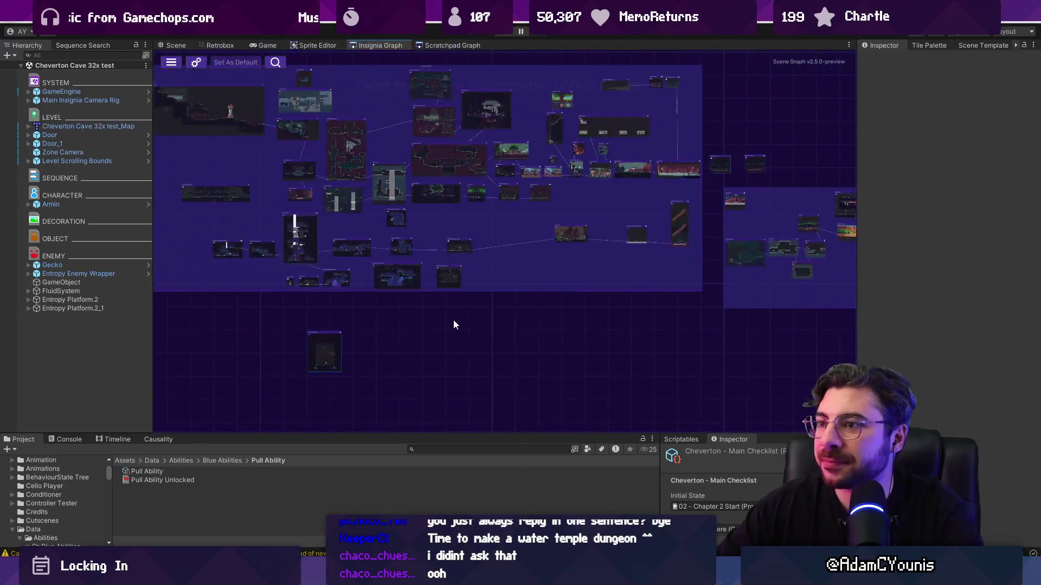
pyautogui.scroll(5, 357, 275)
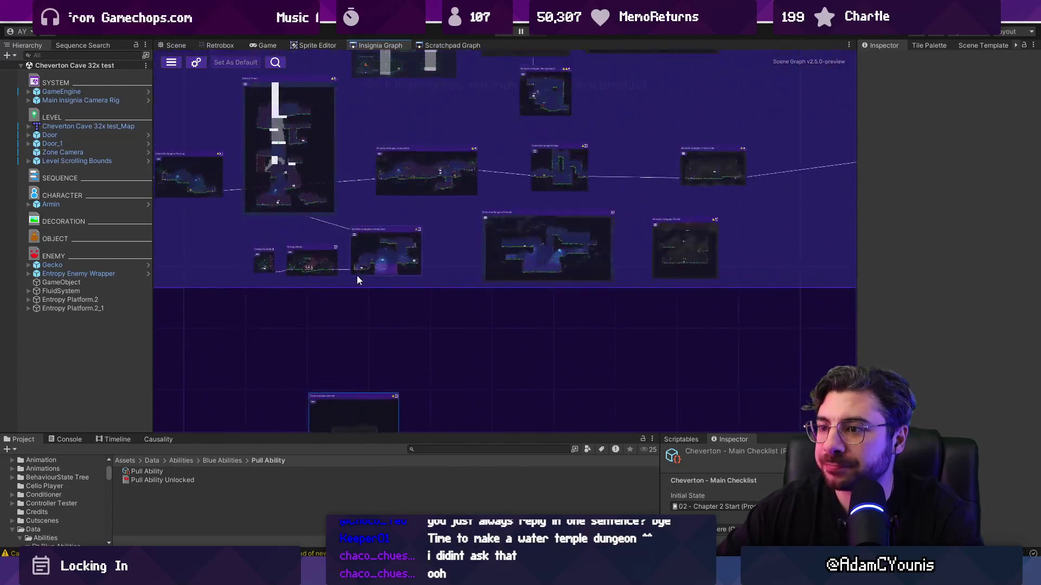
# Open the Cheverton Dungeon Entropy Well scene, run a short play test, and return to the Insignia Graph
pyautogui.doubleClick(384, 249)
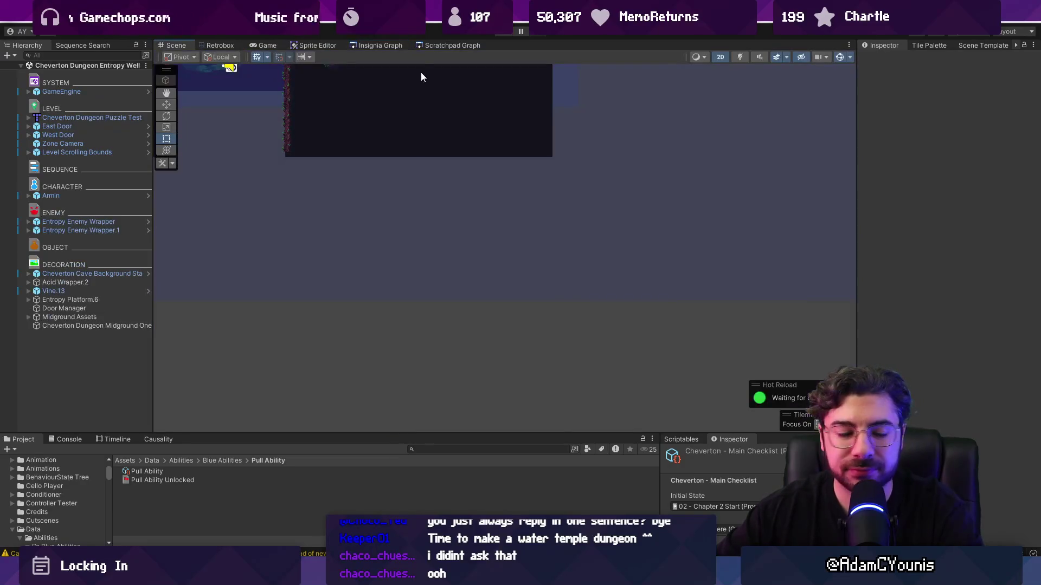
pyautogui.click(499, 35)
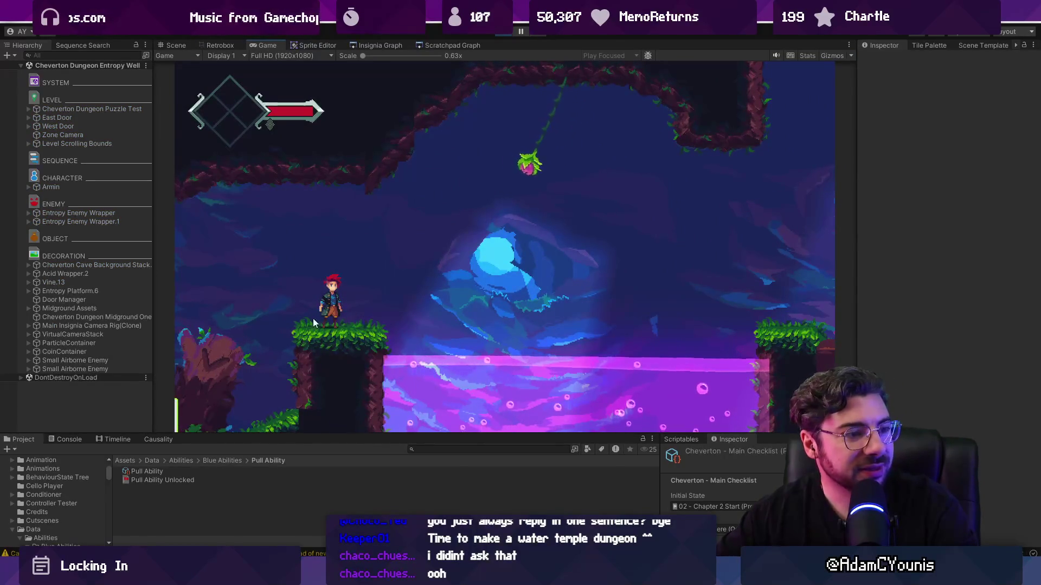
pyautogui.click(499, 35)
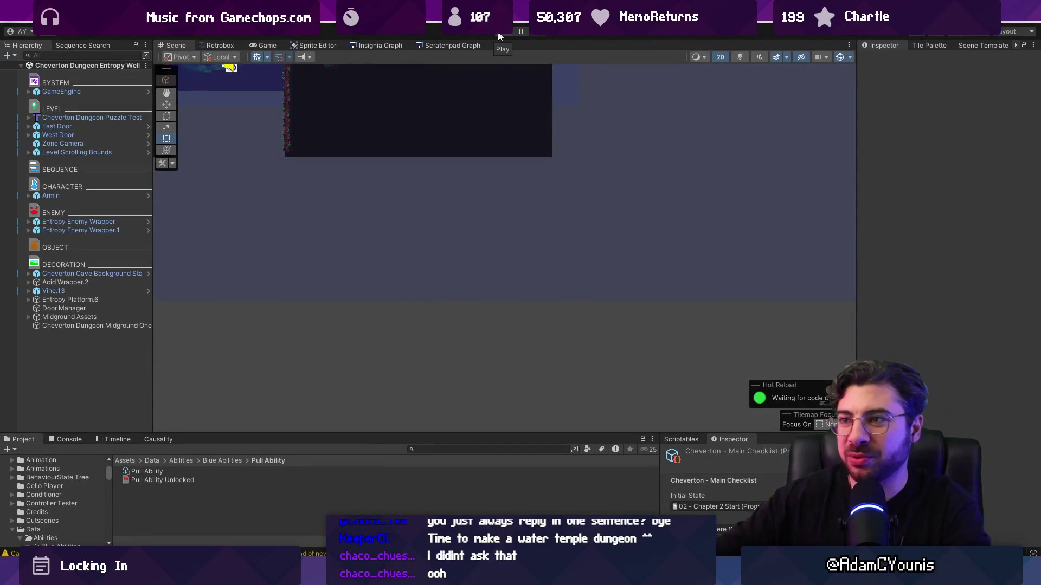
pyautogui.click(387, 47)
pyautogui.scroll(-3, 371, 168)
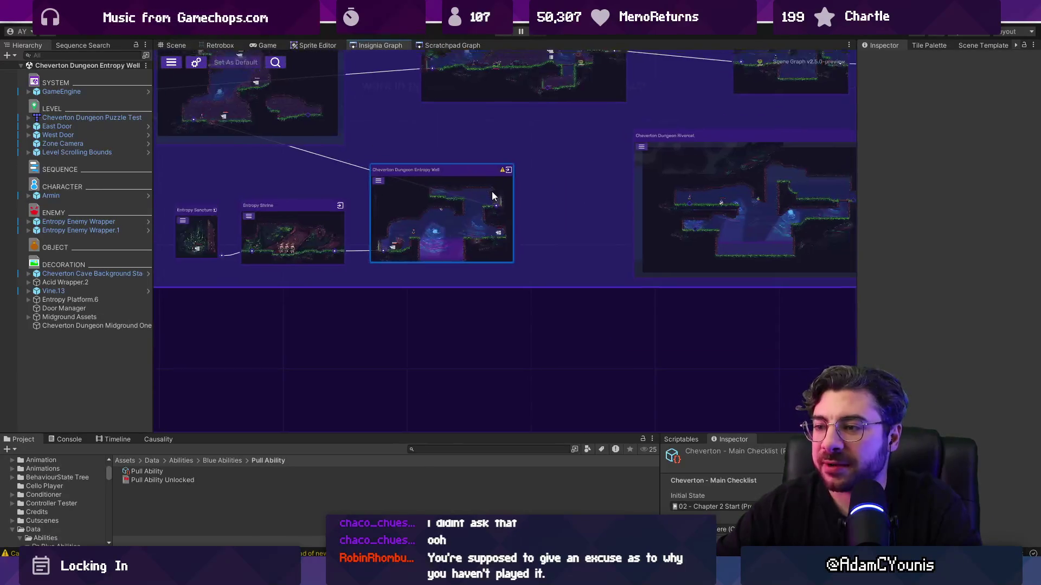
# Pan and zoom the Insignia Graph to inspect neighbouring rooms and the right-hand cluster, then switch to Figma
pyautogui.moveTo(495, 191); pyautogui.dragTo(398, 251)
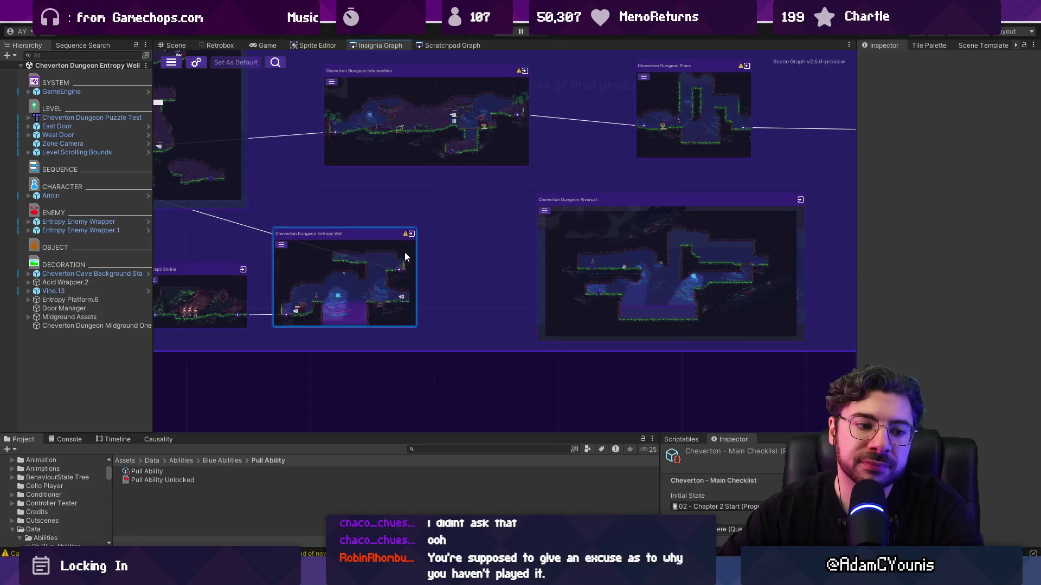
pyautogui.scroll(-2, 404, 254)
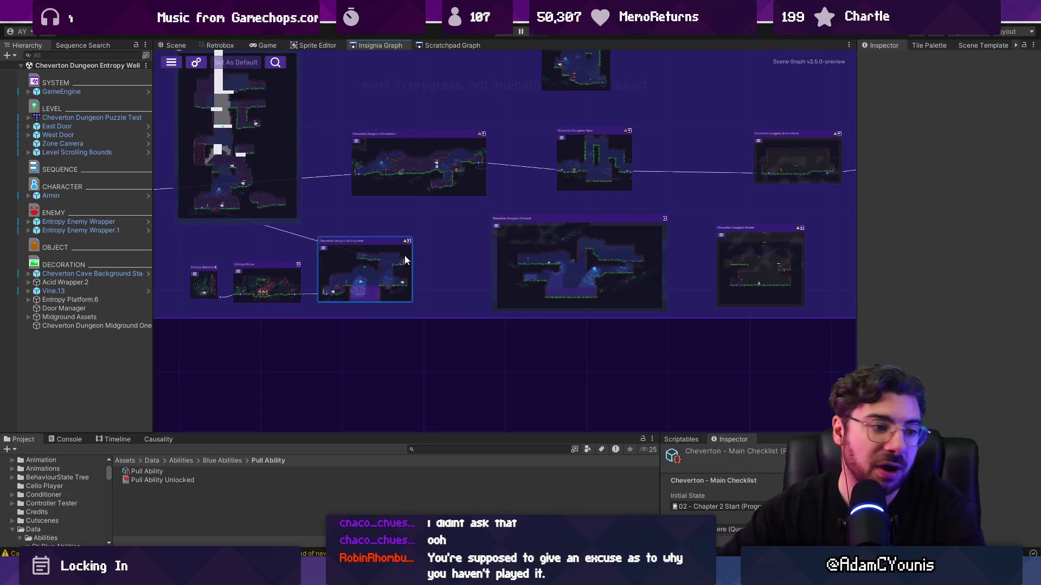
pyautogui.scroll(-5, 431, 278)
pyautogui.scroll(2, 462, 288)
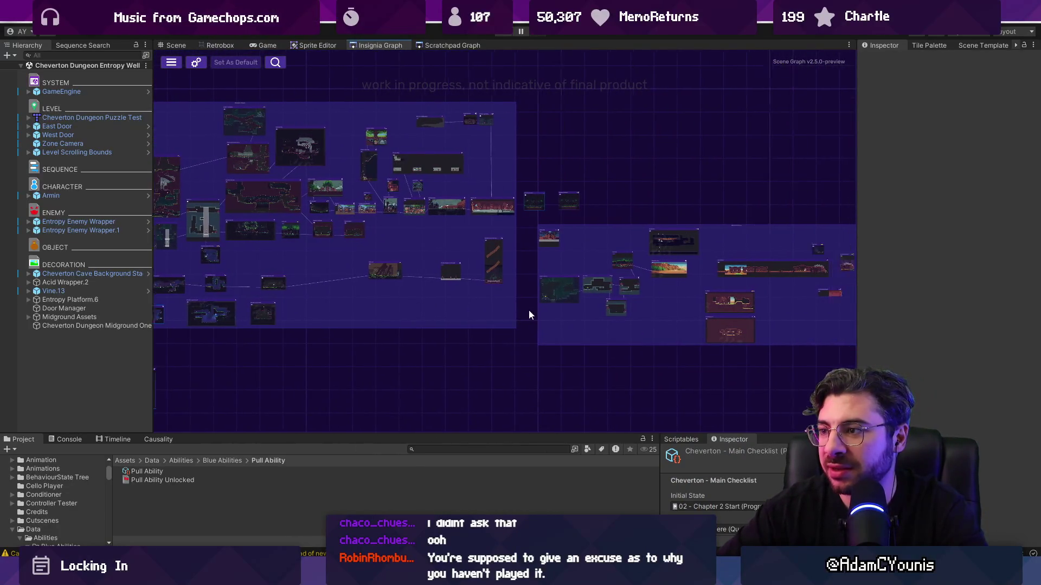
pyautogui.moveTo(529, 310); pyautogui.dragTo(259, 294)
pyautogui.scroll(2, 260, 295)
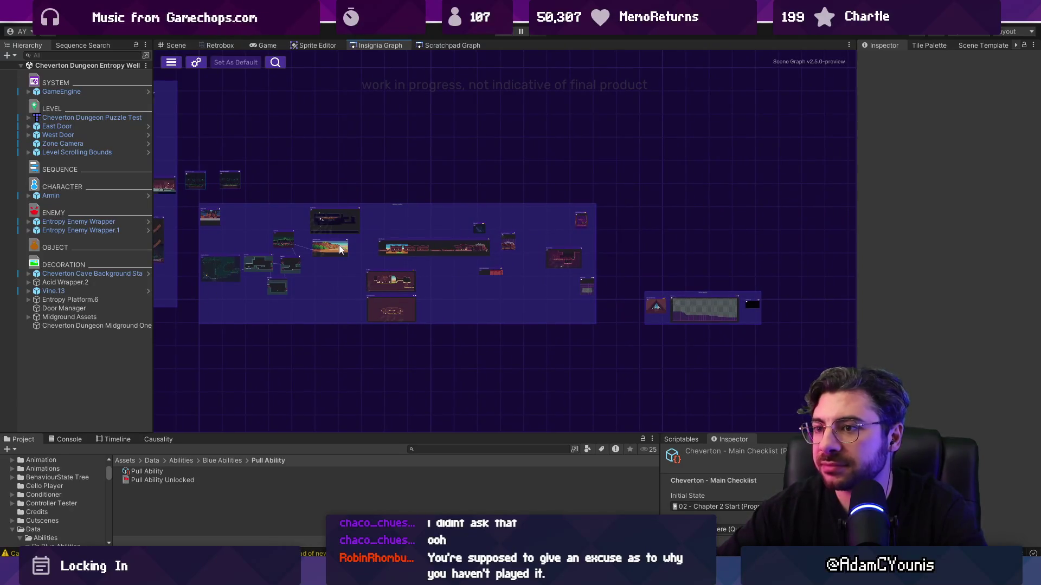
pyautogui.scroll(3, 222, 249)
pyautogui.scroll(3, 284, 276)
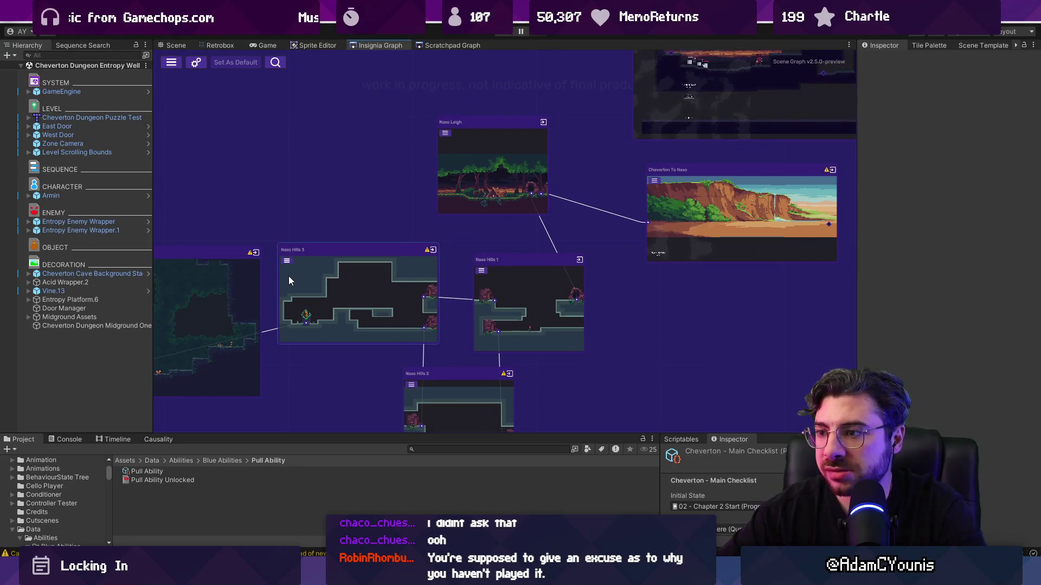
pyautogui.scroll(-5, 472, 278)
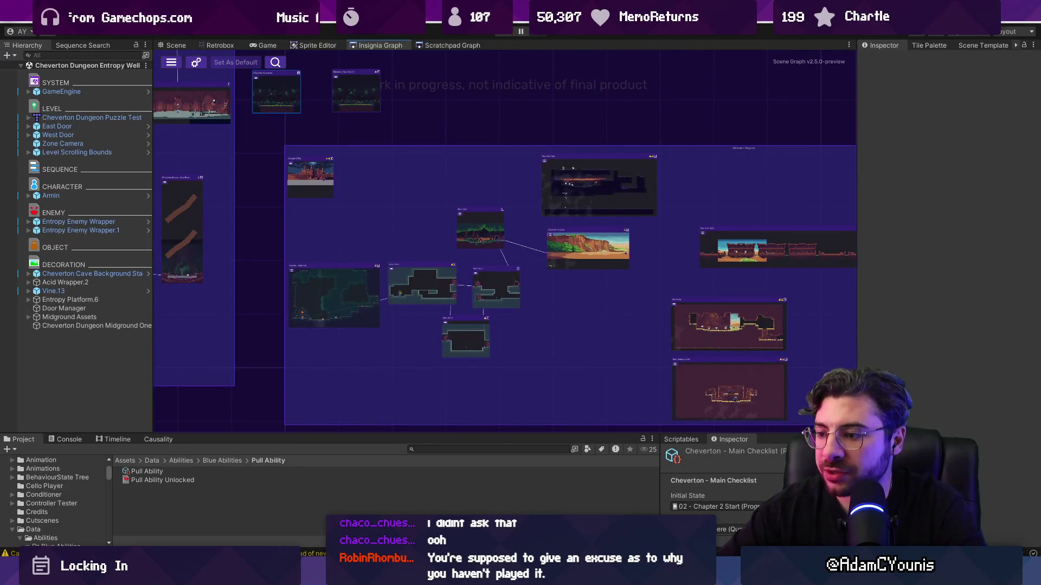
pyautogui.hotkey('alt', 'Tab')
pyautogui.scroll(-10, 482, 280)
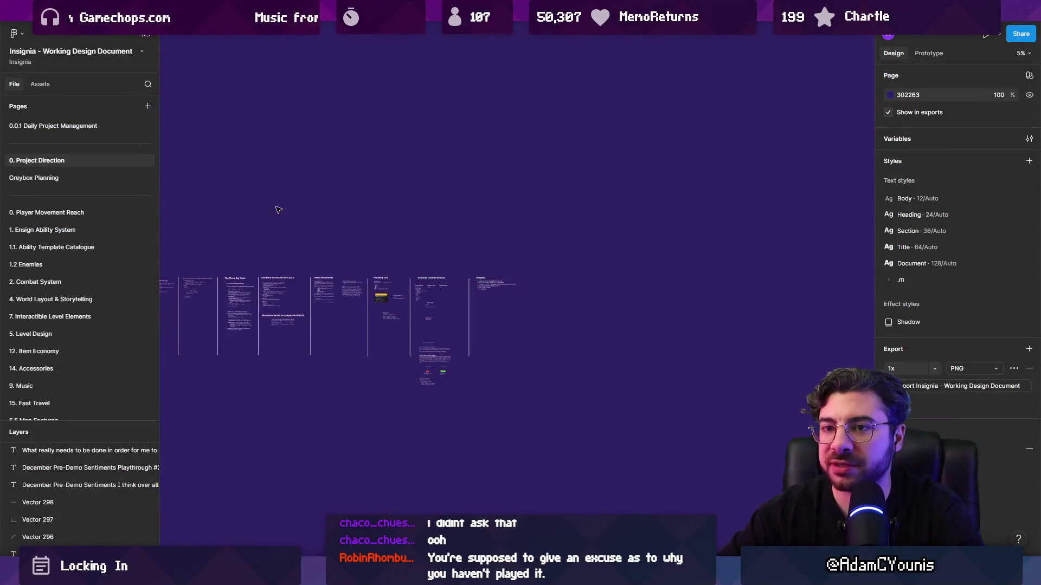
# Open the 1.1. Ability Template Catalogue page via 1. Ensign Ability System and select the CH3 - Naso list
pyautogui.click(113, 235)
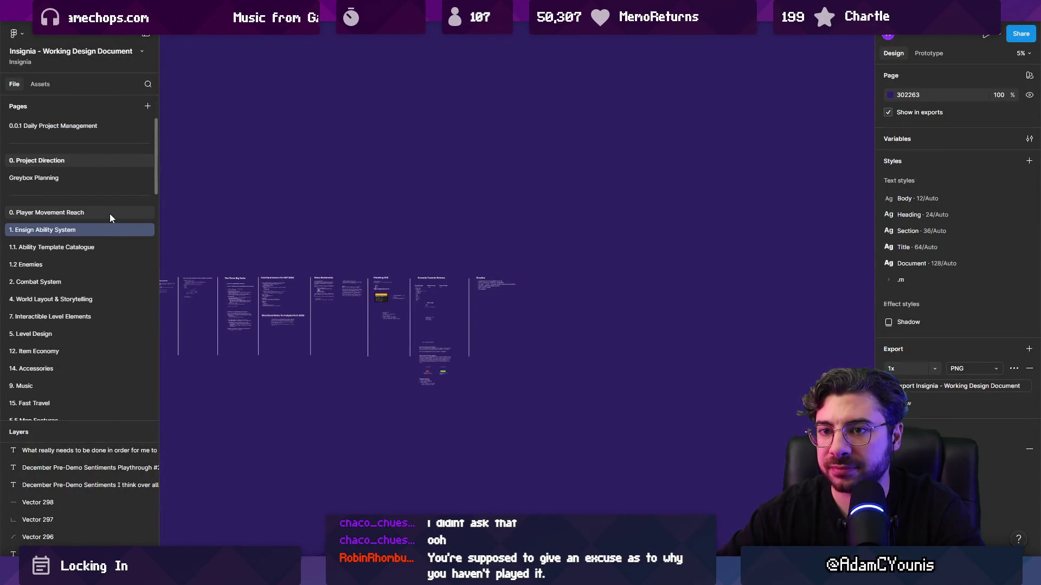
pyautogui.click(115, 247)
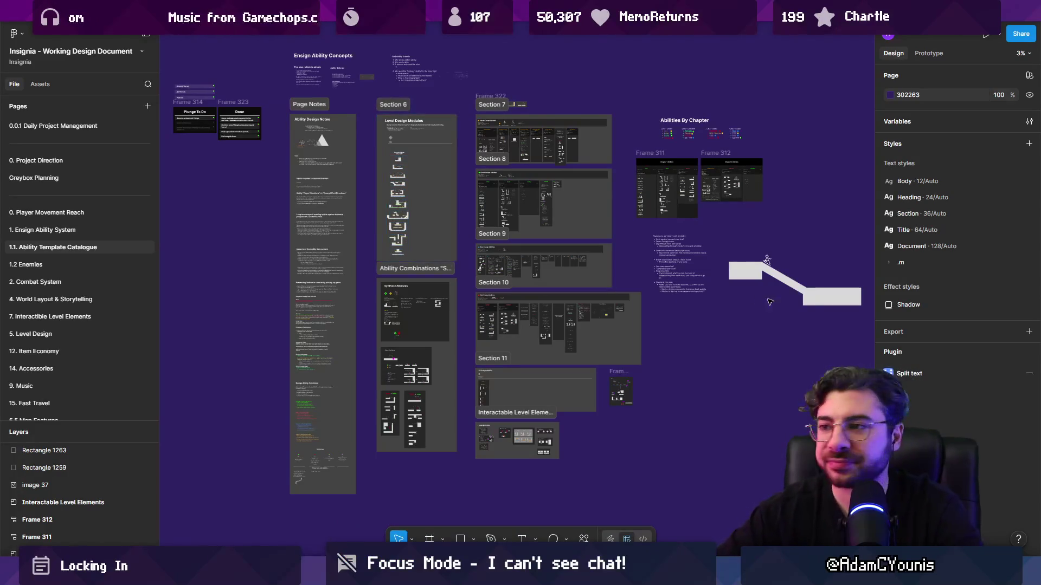
pyautogui.keyDown('ctrl'); pyautogui.scroll(10, 704, 135); pyautogui.keyUp('ctrl')
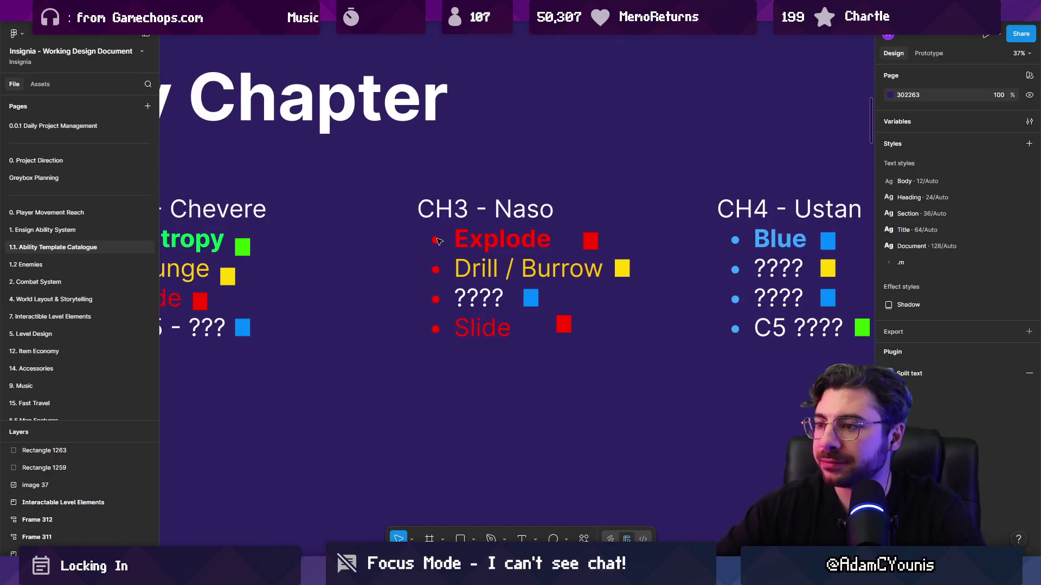
pyautogui.scroll(-5, 437, 241)
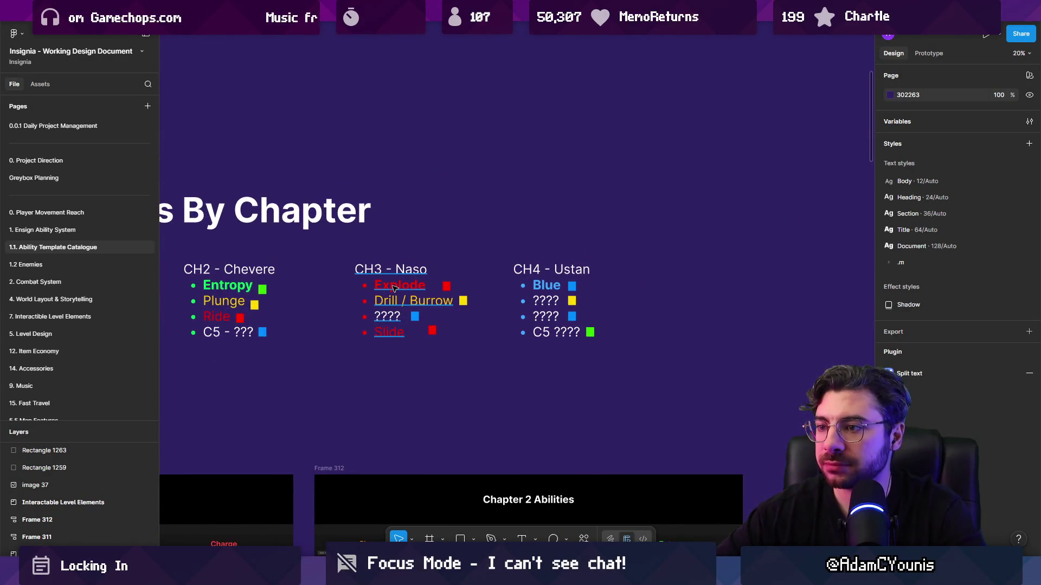
pyautogui.click(394, 289)
pyautogui.hscroll(-3, 548, 287)
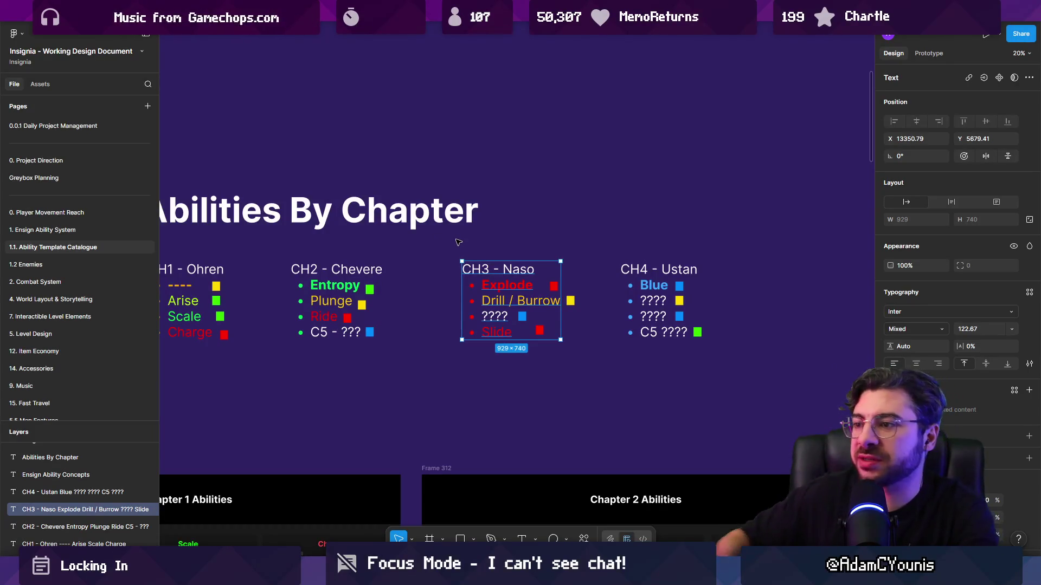
# Zoom in on Abilities By Chapter and briefly enter, then cancel, editing of the CH3 - Naso text
pyautogui.scroll(3, 592, 316)
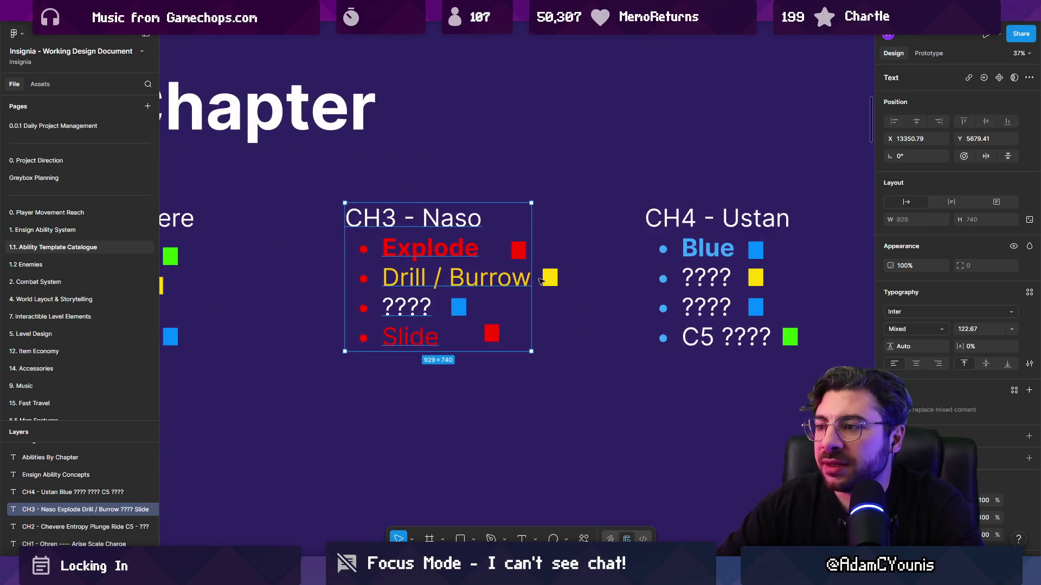
pyautogui.press('Return')
pyautogui.press('Escape')
pyautogui.press('Escape')
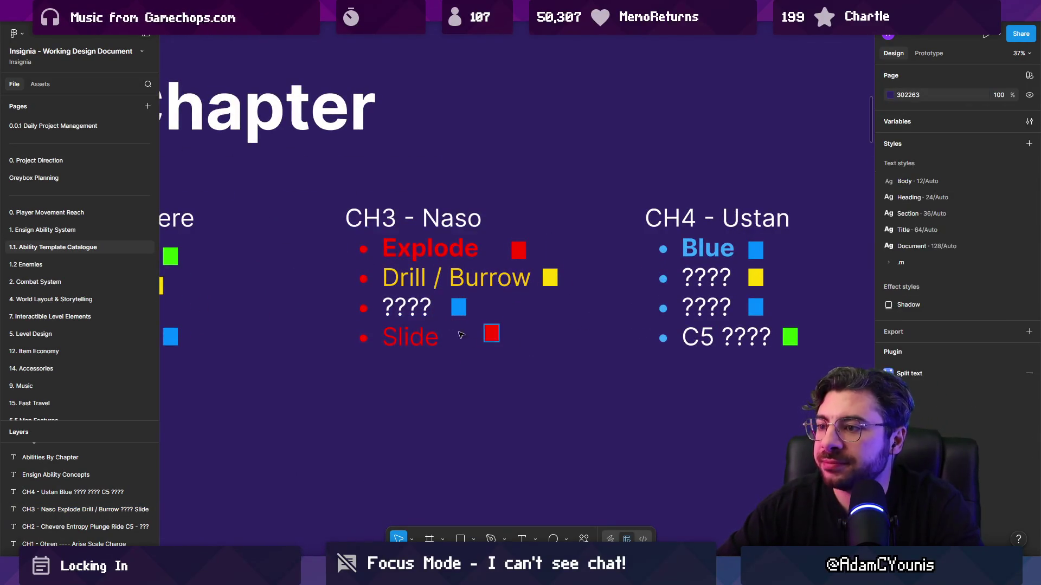
pyautogui.scroll(-5, 544, 257)
pyautogui.scroll(1, 543, 257)
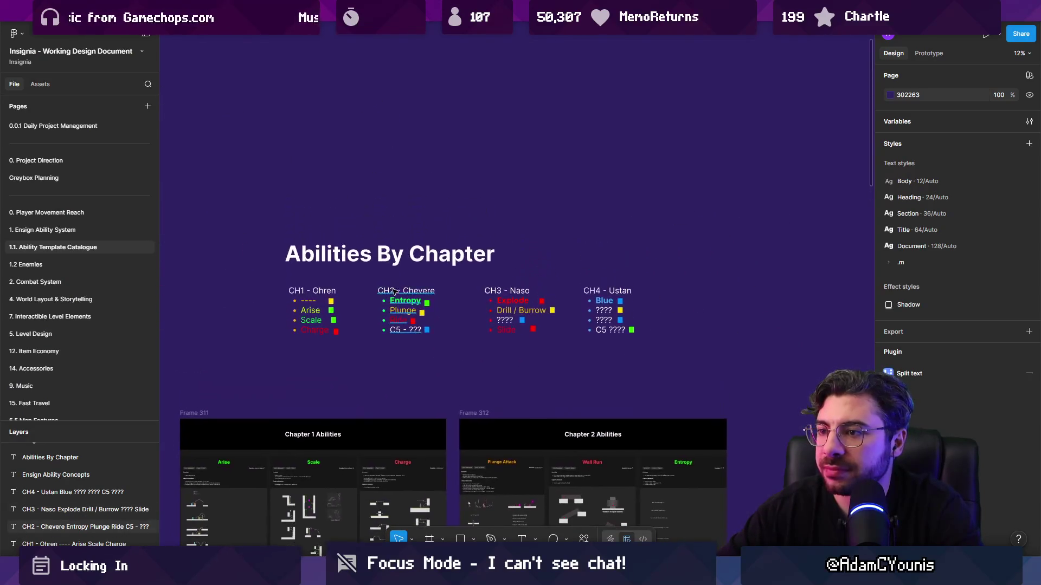
pyautogui.scroll(3, 451, 301)
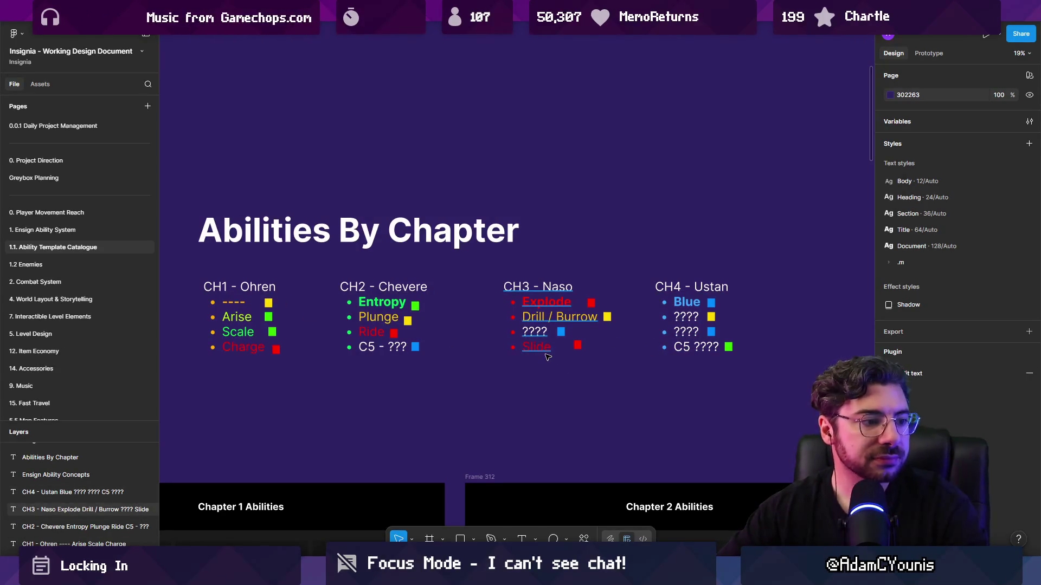
# Select the word Slide in the CH3 - Naso list, then exit editing without changes
pyautogui.doubleClick(549, 349)
pyautogui.doubleClick(537, 347)
pyautogui.scroll(3, 545, 354)
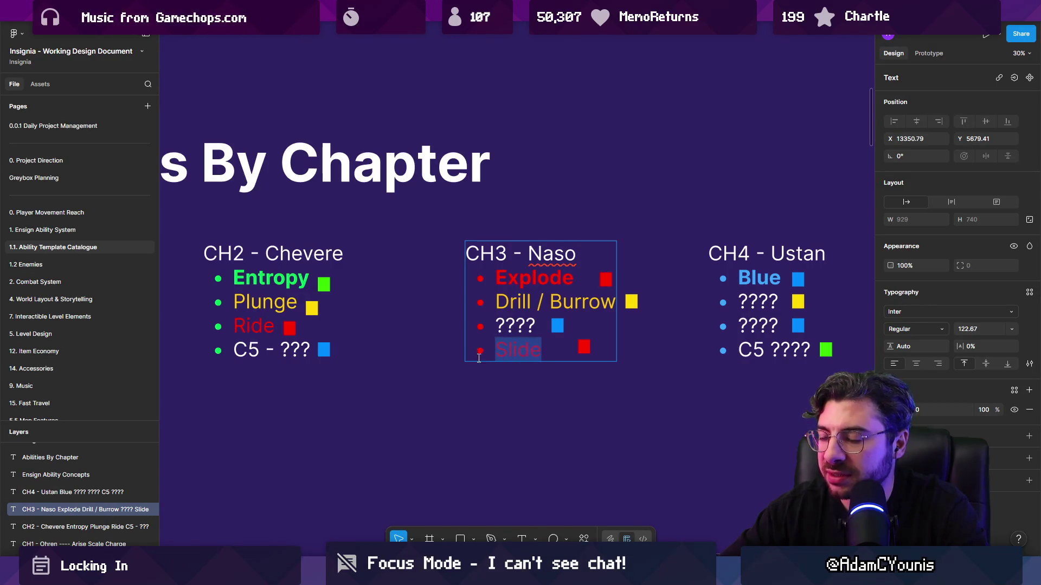
pyautogui.press('Escape')
pyautogui.click(488, 365)
pyautogui.click(544, 351)
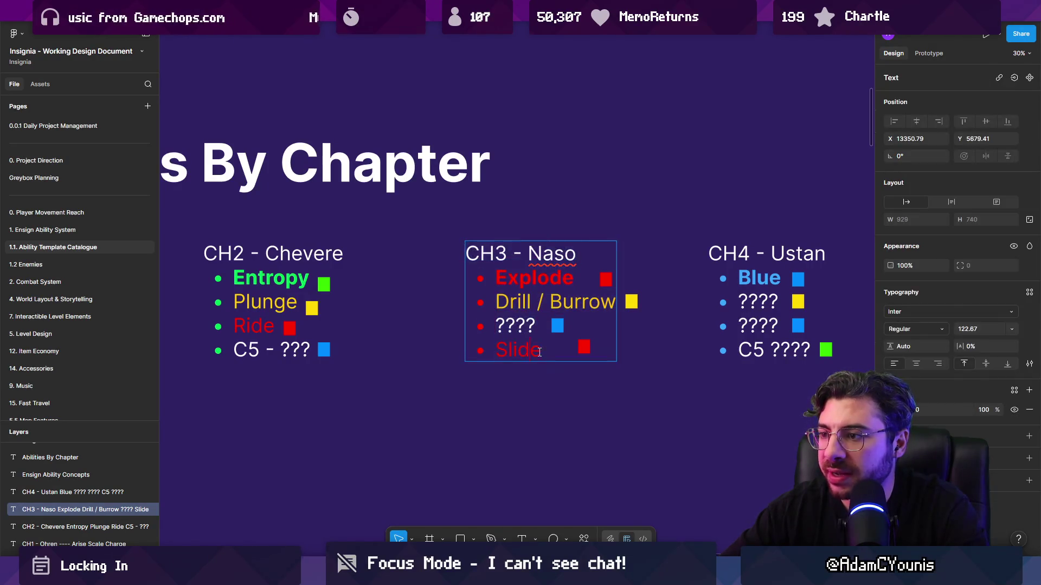
pyautogui.doubleClick(545, 351)
pyautogui.press('Escape')
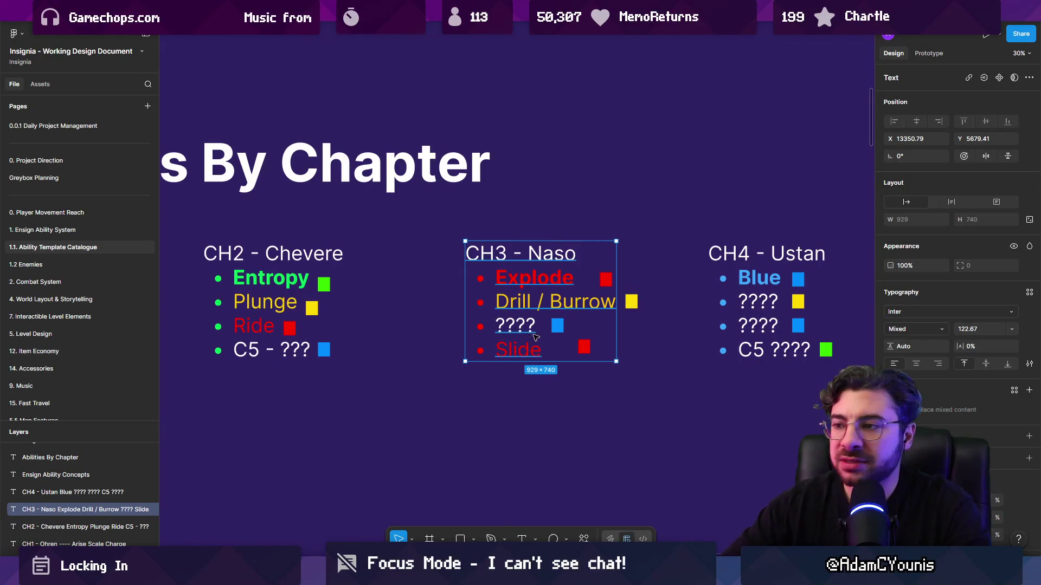
pyautogui.click(564, 395)
# Re-enter the CH3 list at its ???? line, leave it unchanged, and switch back to Unity
pyautogui.scroll(-5, 563, 394)
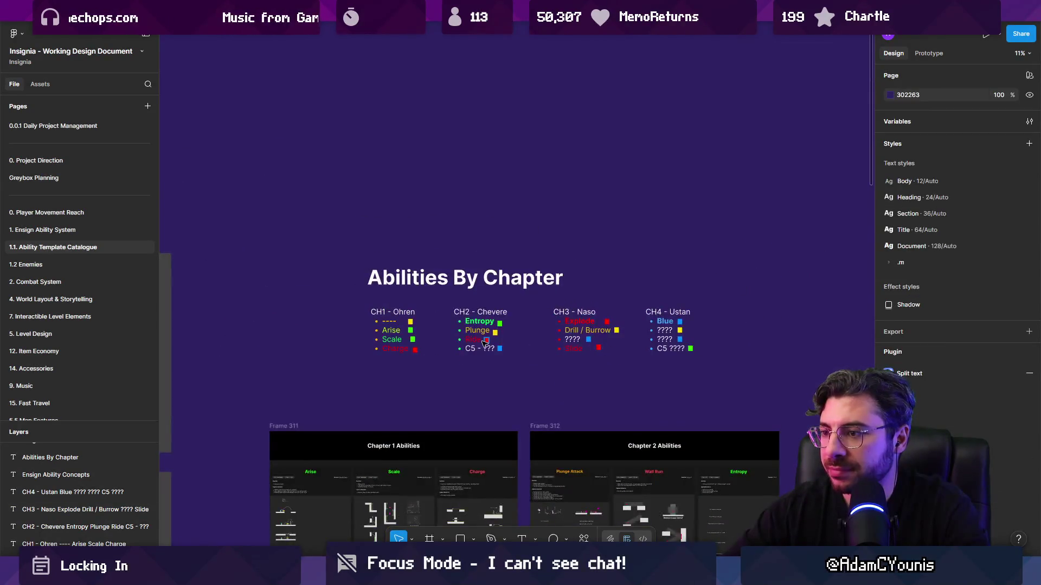
pyautogui.scroll(3, 516, 352)
pyautogui.scroll(2, 579, 355)
pyautogui.hscroll(3, 534, 356)
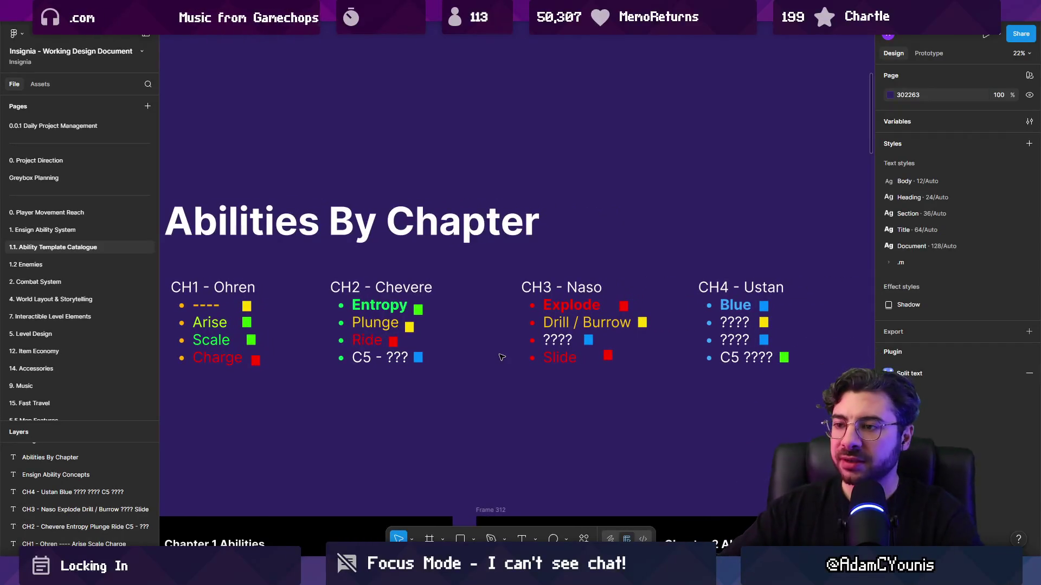
pyautogui.scroll(-2, 477, 345)
pyautogui.scroll(4, 515, 342)
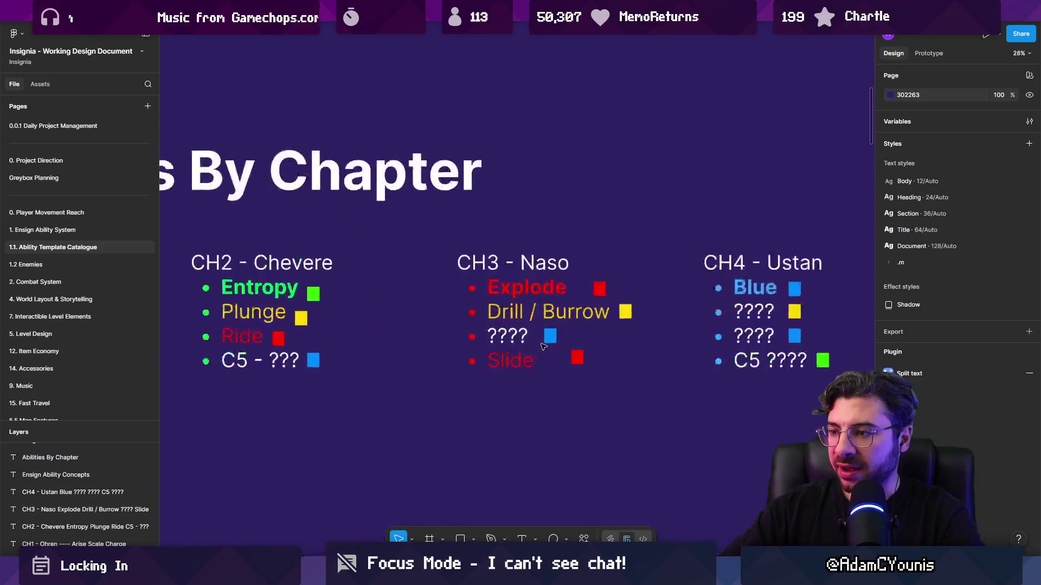
pyautogui.doubleClick(530, 341)
pyautogui.click(530, 341)
pyautogui.click(466, 399)
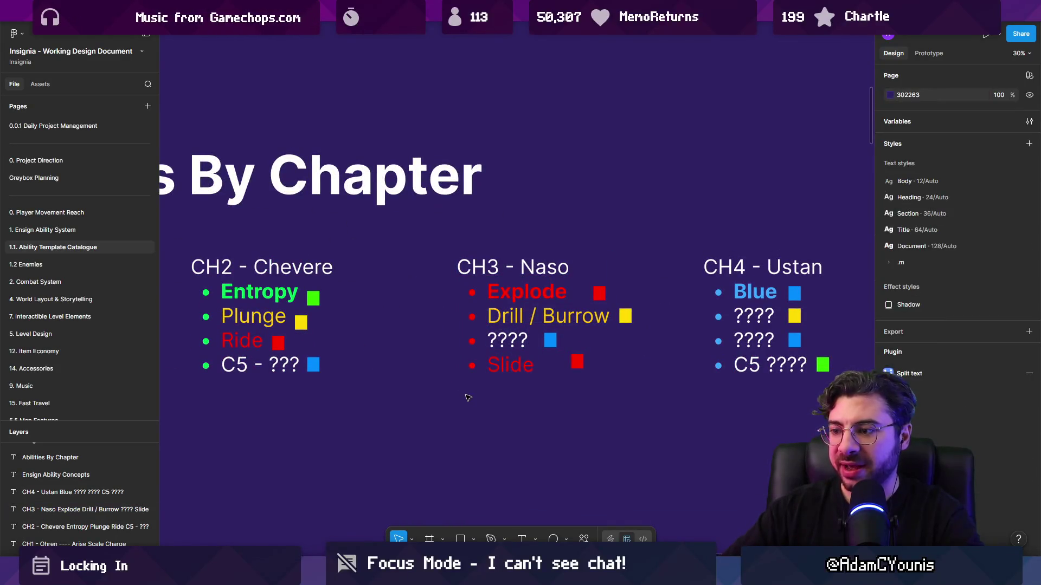
pyautogui.hotkey('alt', 'Tab')
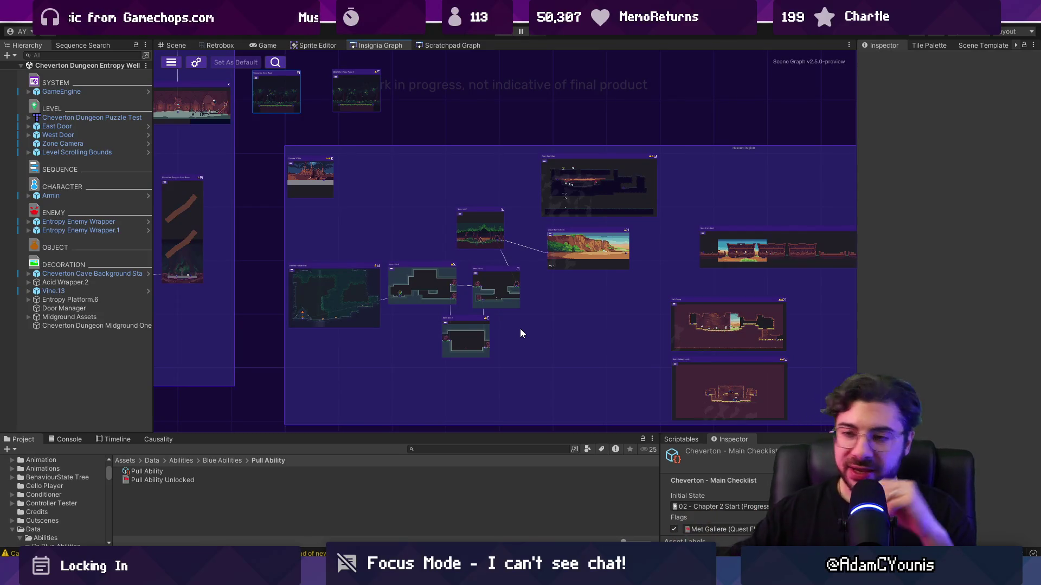
pyautogui.moveTo(412, 243)
pyautogui.mouseDown()
pyautogui.moveTo(620, 294)
pyautogui.moveTo(810, 318)
pyautogui.mouseUp()
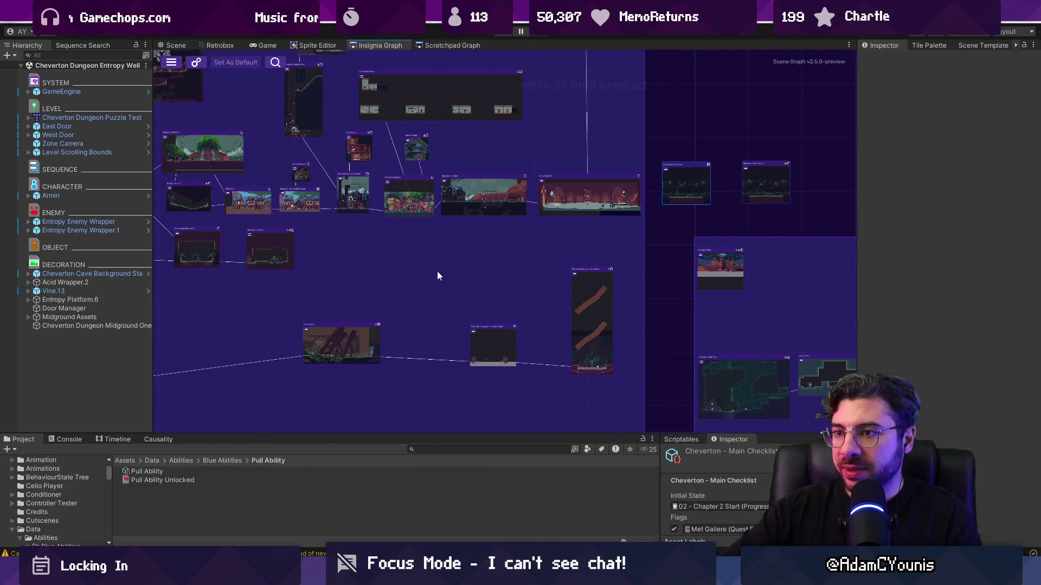
pyautogui.moveTo(437, 274); pyautogui.dragTo(618, 337)
pyautogui.scroll(-3, 618, 343)
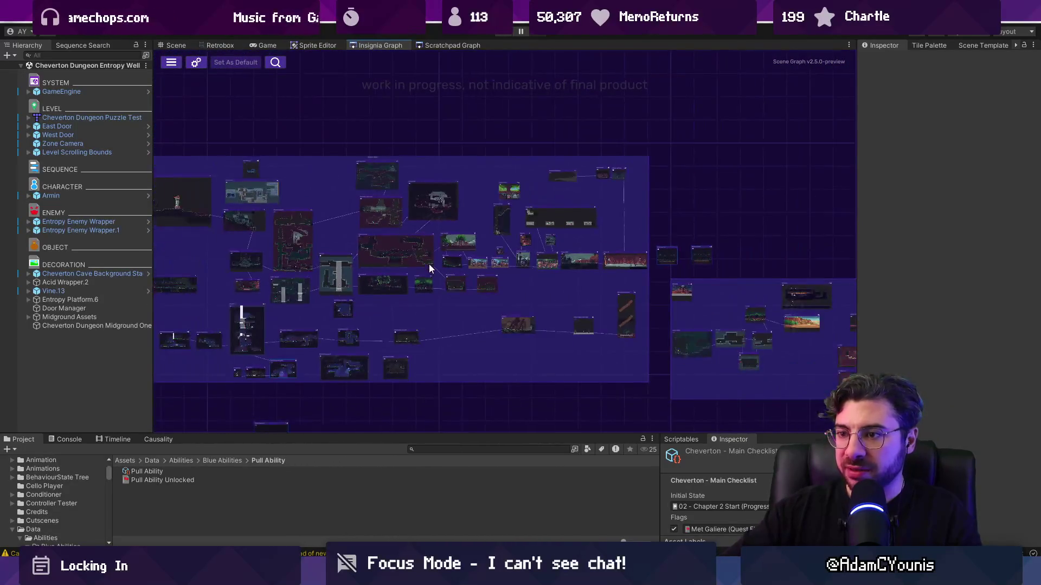
pyautogui.scroll(4, 301, 274)
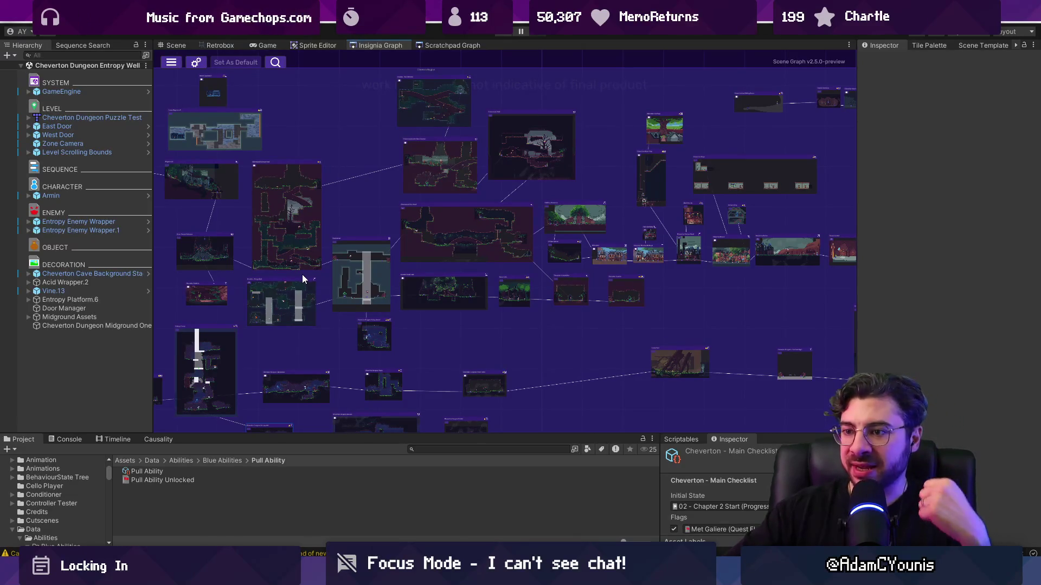
pyautogui.doubleClick(362, 279)
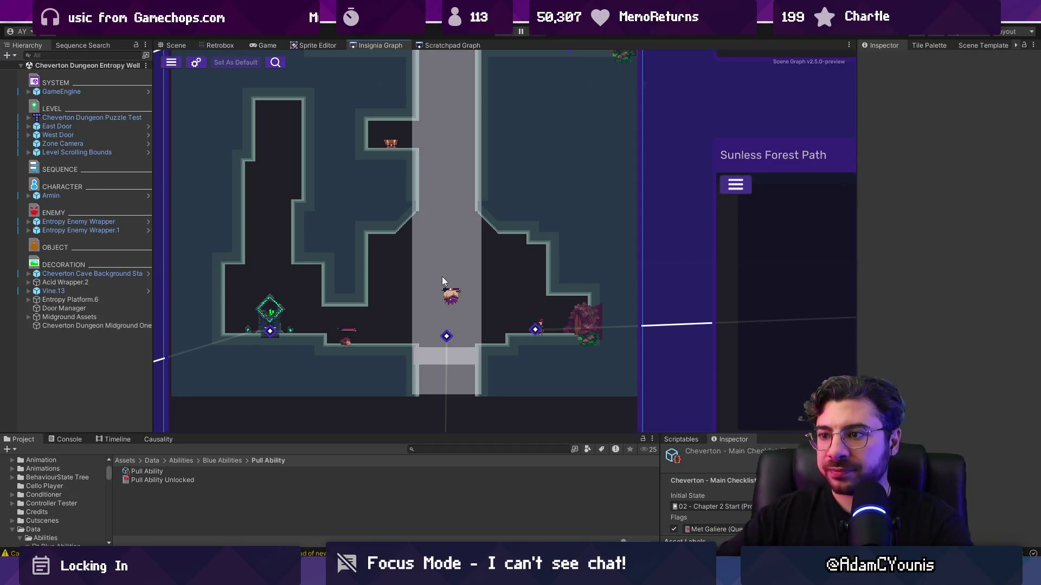
pyautogui.scroll(-5, 441, 279)
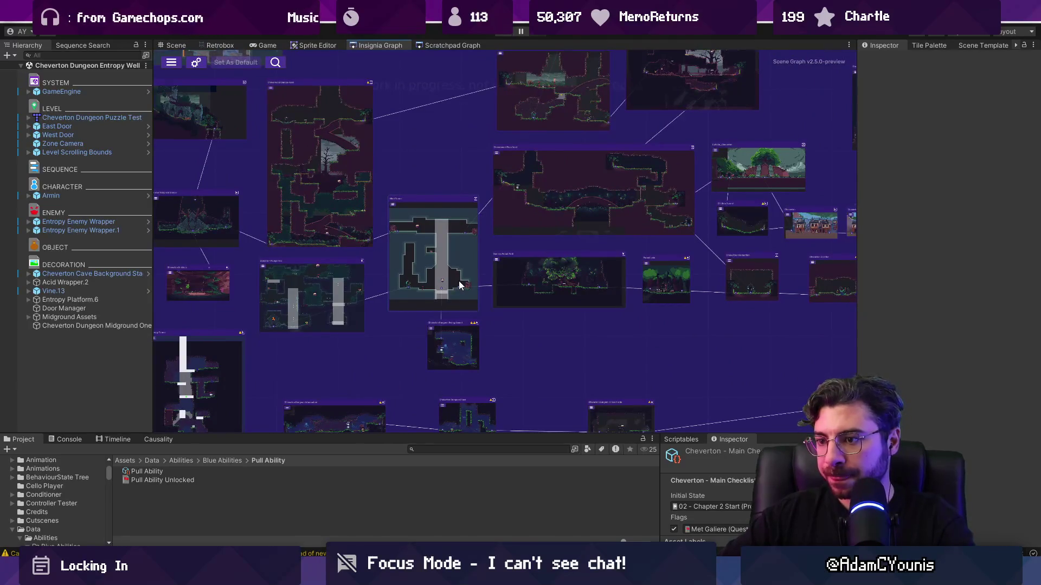
pyautogui.scroll(-3, 460, 286)
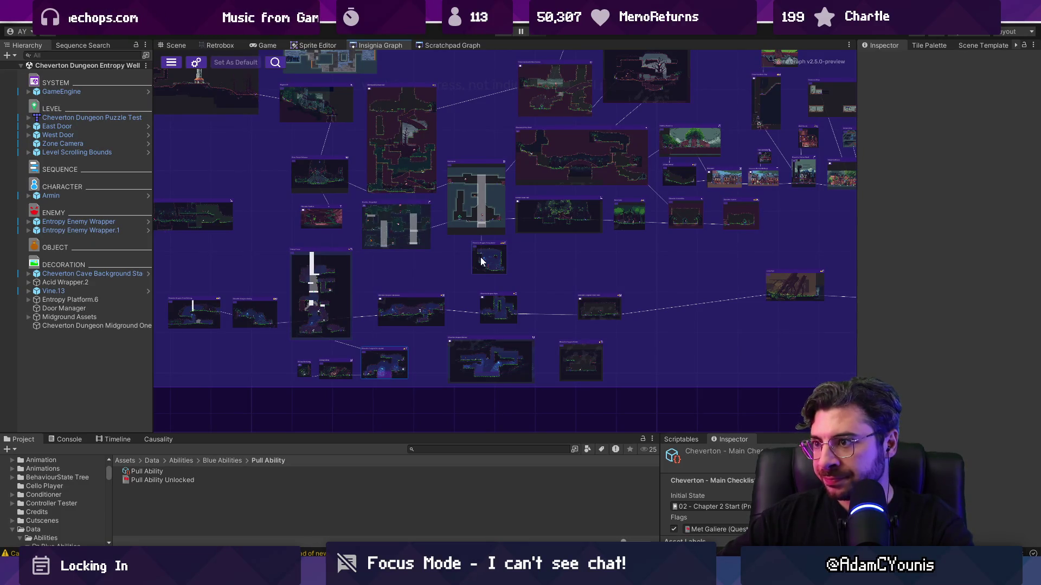
pyautogui.scroll(3, 592, 253)
pyautogui.scroll(-3, 371, 307)
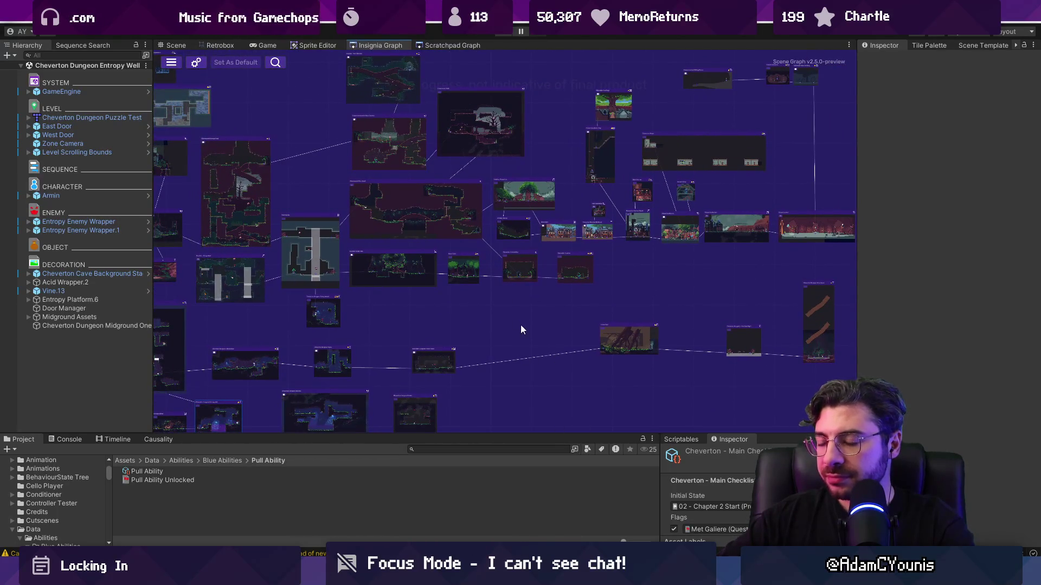
# Back in Figma, zoom out, then zoom into the Slingshot Projection and Rewind + Remind ability cards
pyautogui.hotkey('alt', 'Tab')
pyautogui.scroll(-5, 215, 246)
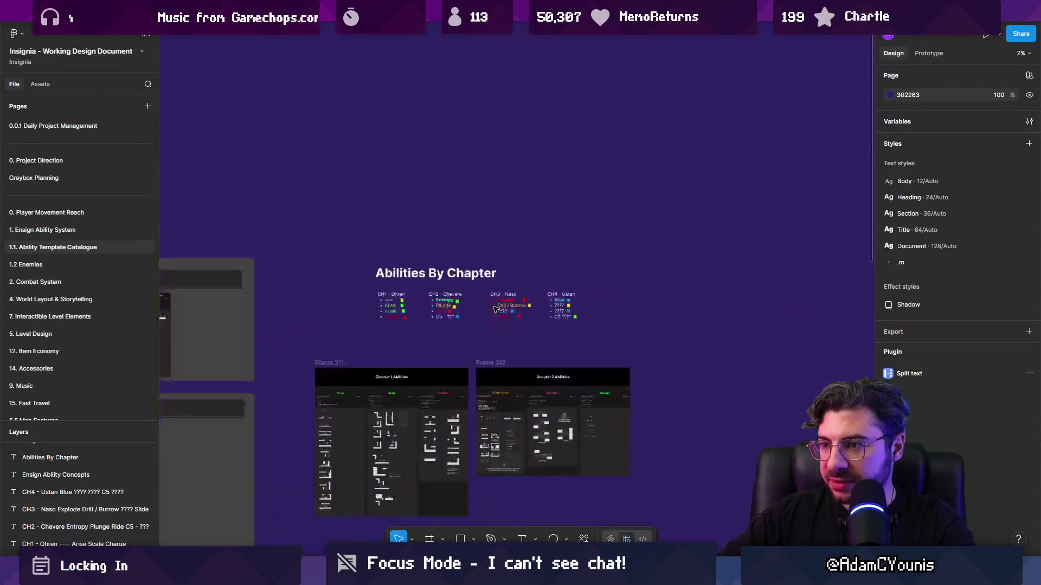
pyautogui.scroll(5, 216, 246)
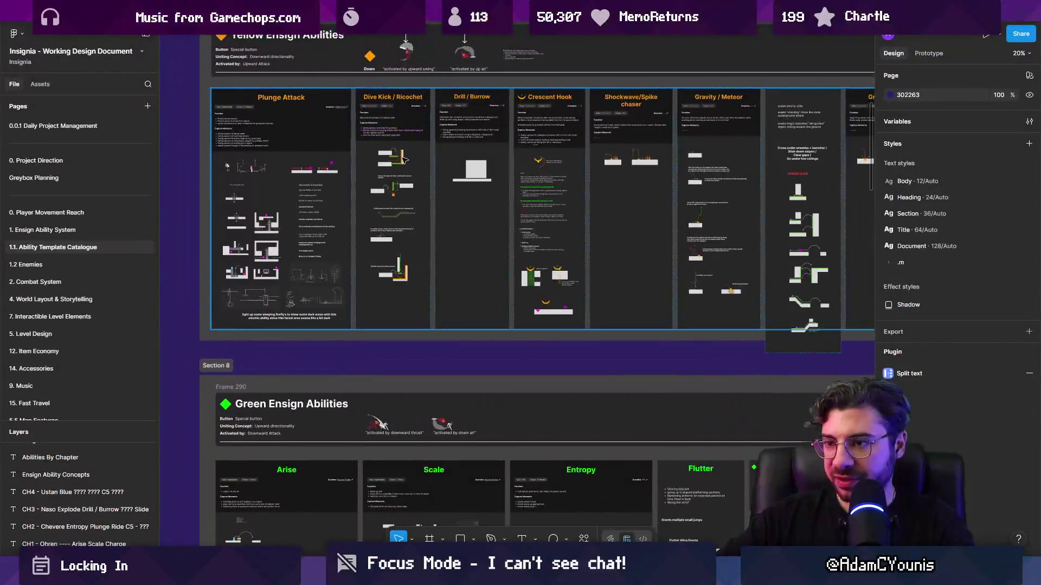
pyautogui.scroll(-3, 418, 265)
pyautogui.scroll(-3, 418, 265)
pyautogui.scroll(-3, 418, 265)
pyautogui.scroll(5, 472, 245)
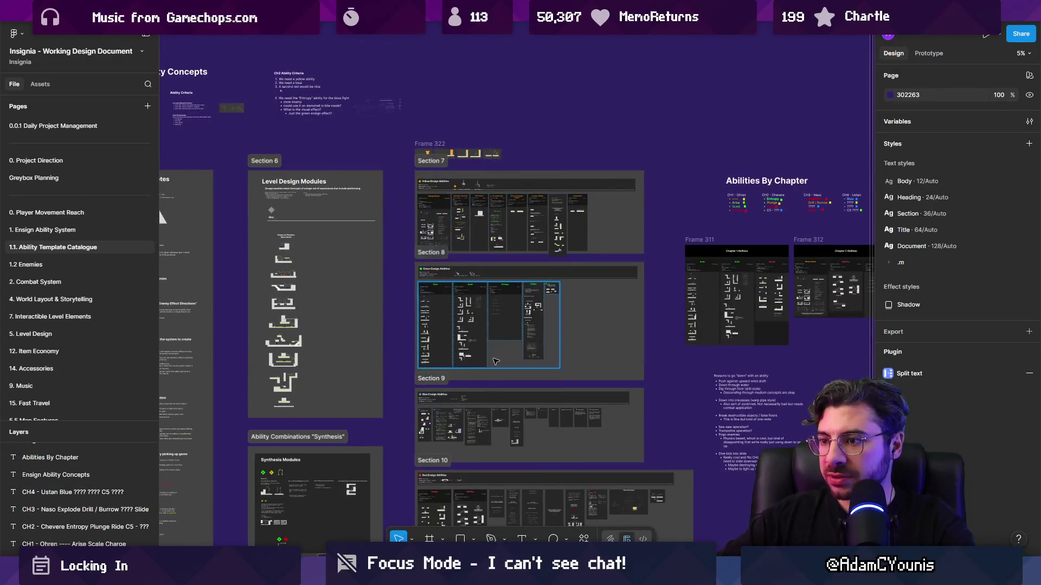
pyautogui.scroll(5, 483, 420)
pyautogui.scroll(5, 353, 435)
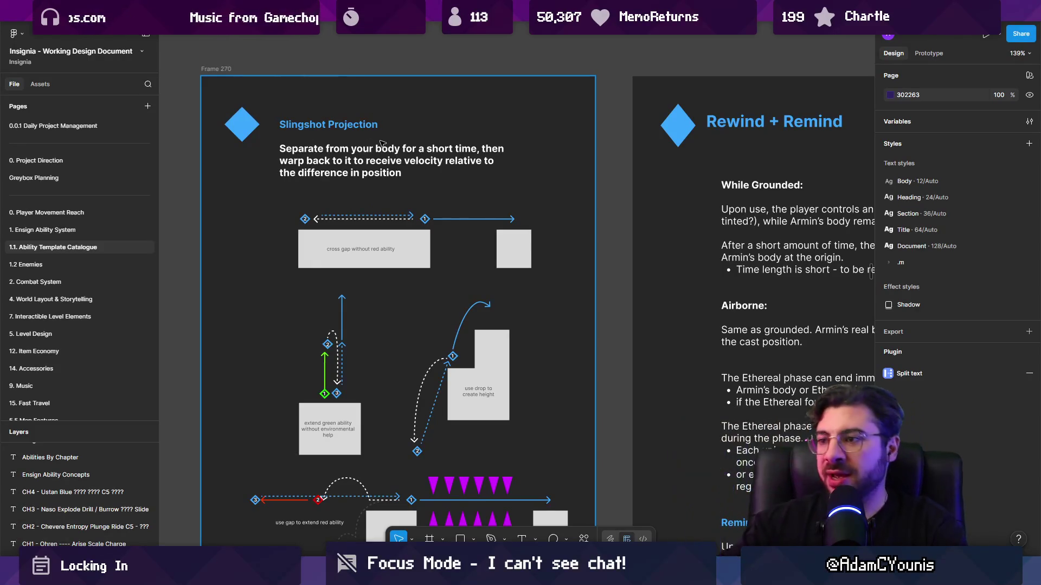
pyautogui.moveTo(748, 237); pyautogui.dragTo(327, 195)
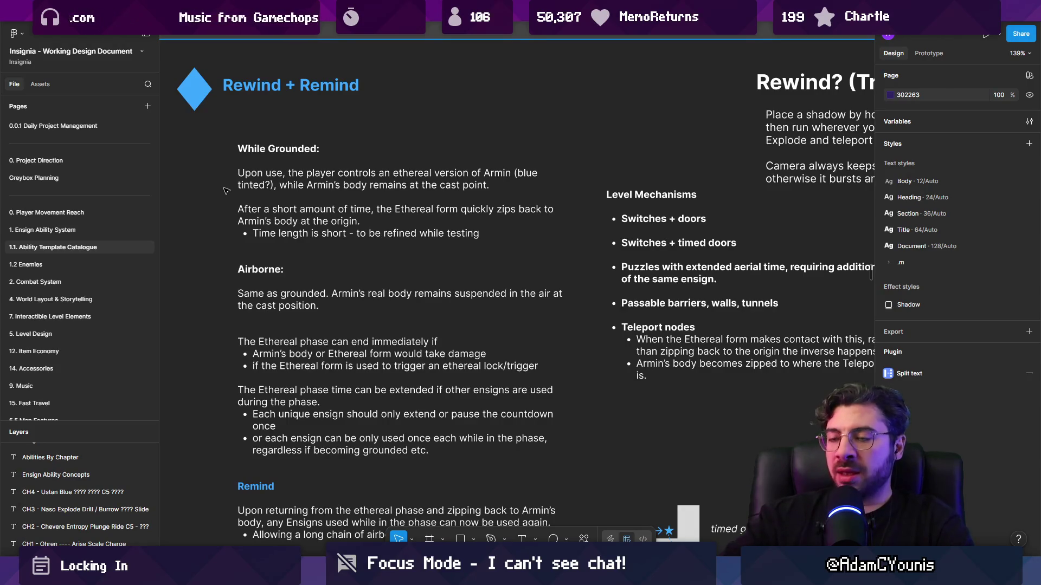
pyautogui.scroll(-3, 227, 190)
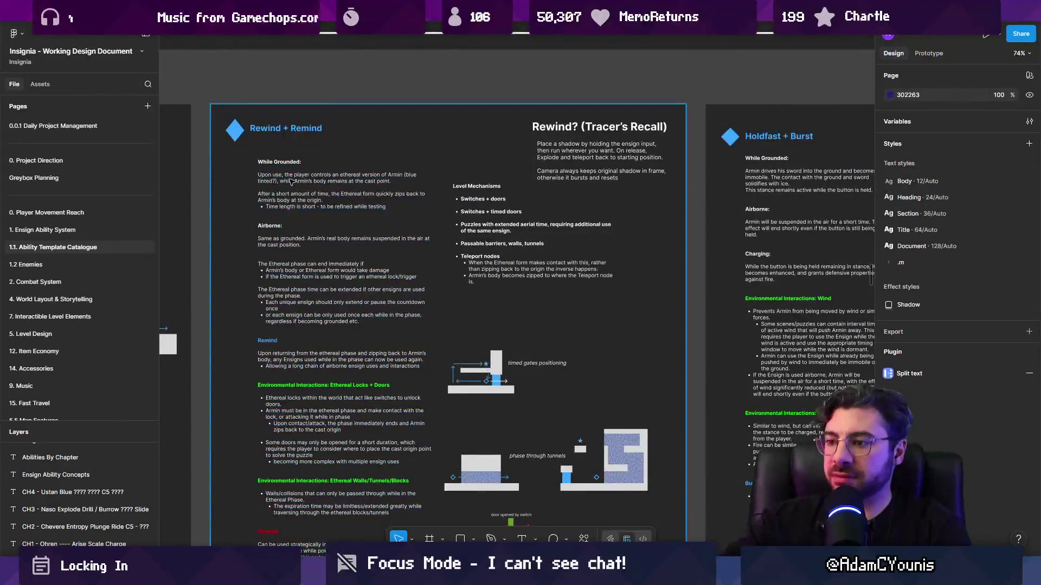
pyautogui.scroll(3, 276, 170)
pyautogui.click(276, 108)
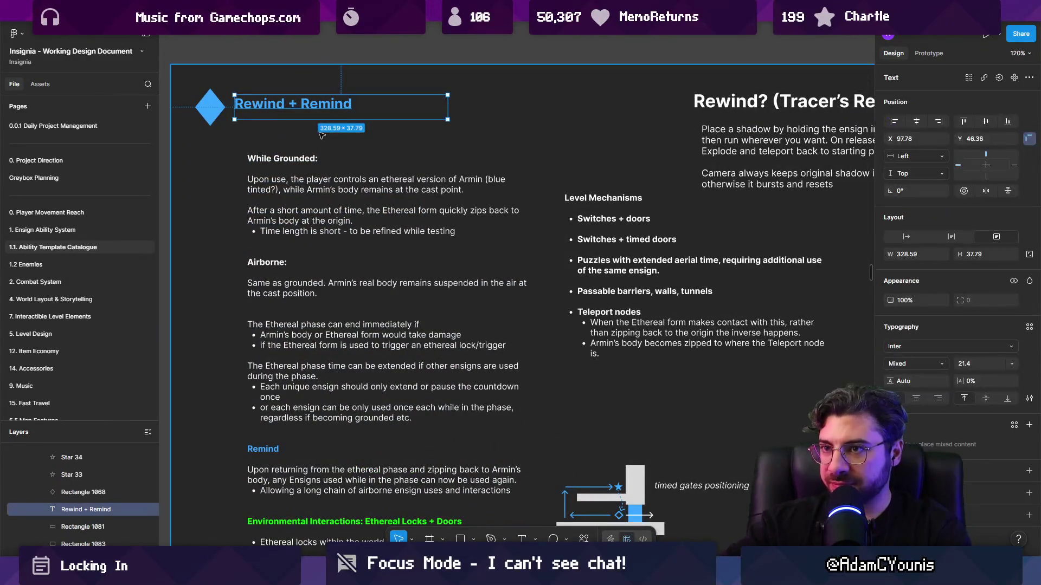
pyautogui.scroll(-3, 281, 157)
pyautogui.scroll(4, 401, 291)
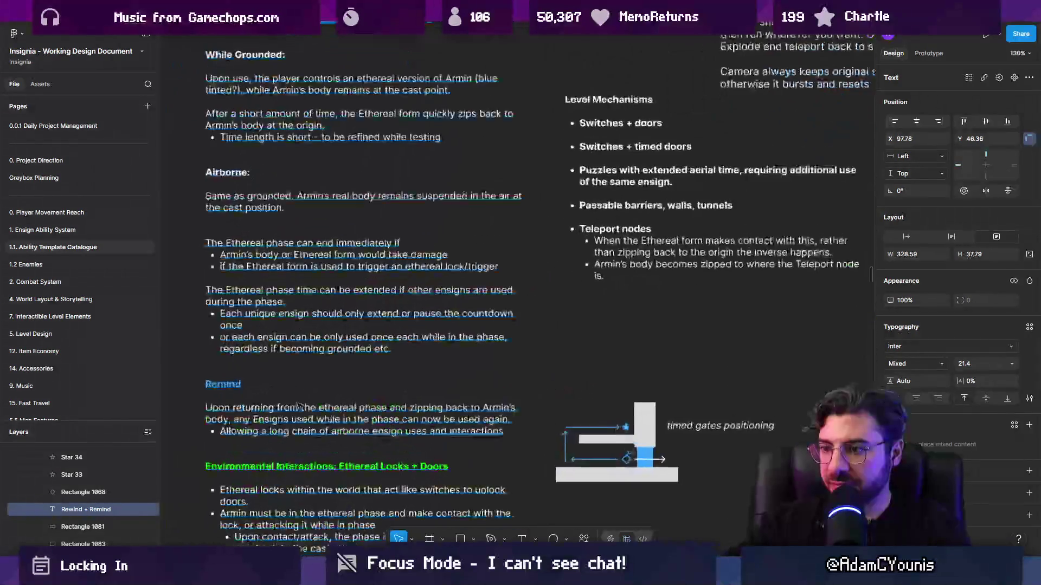
pyautogui.scroll(-4, 401, 291)
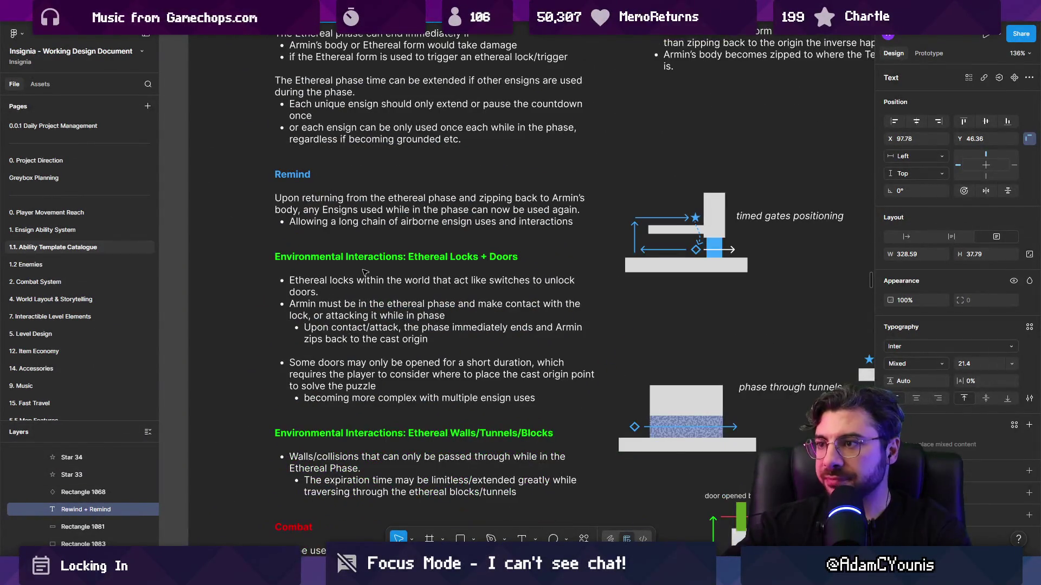
pyautogui.hscroll(3, 434, 263)
pyautogui.scroll(1, 433, 263)
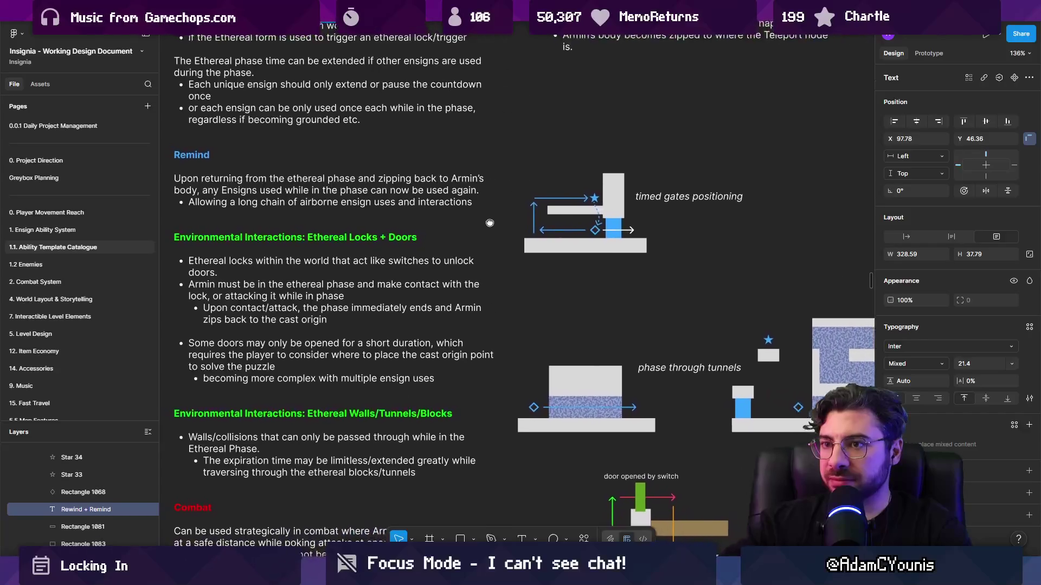
pyautogui.scroll(1, 513, 268)
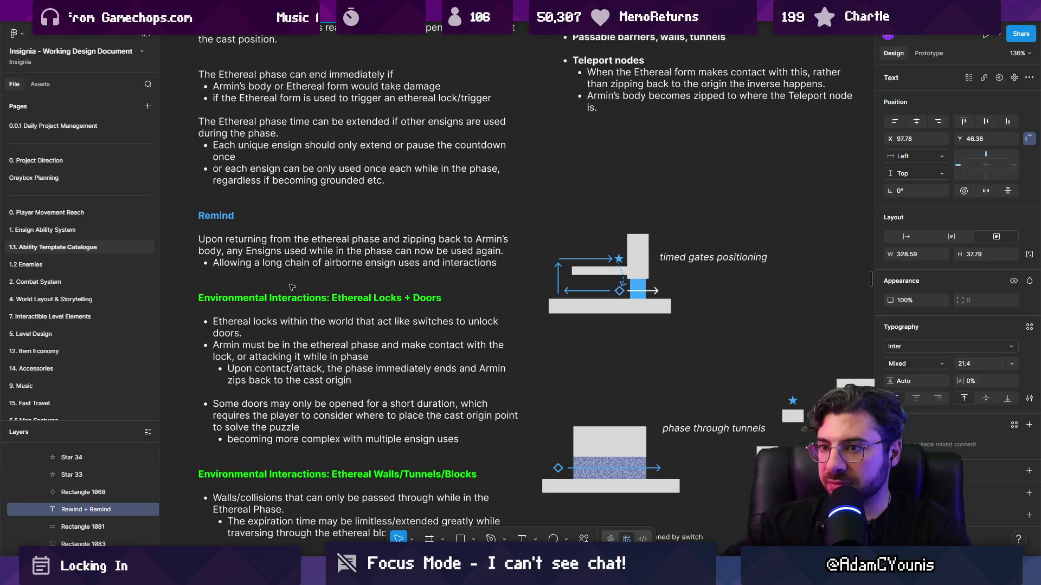
pyautogui.scroll(-3, 253, 242)
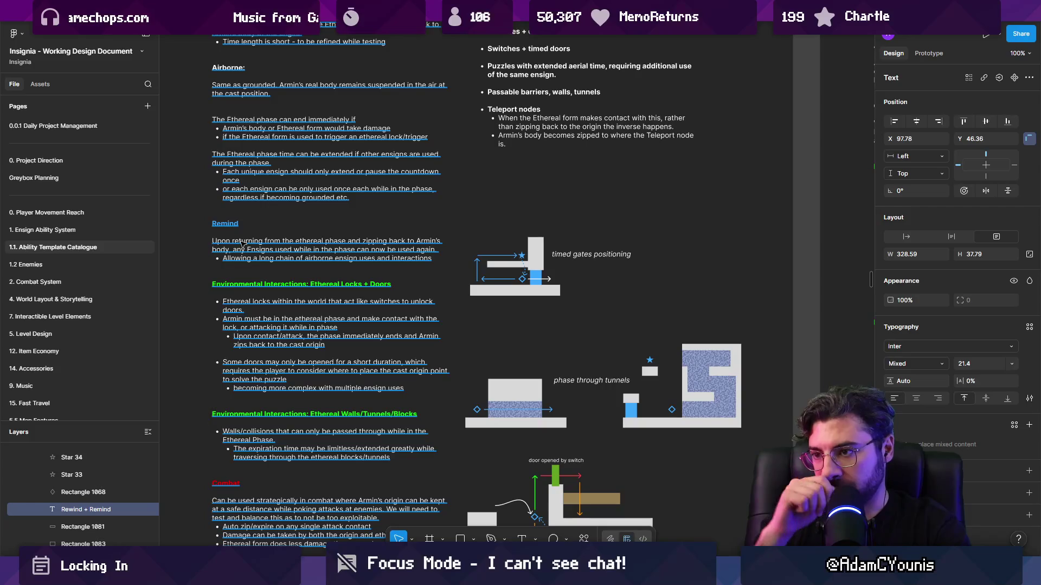
pyautogui.scroll(4, 242, 244)
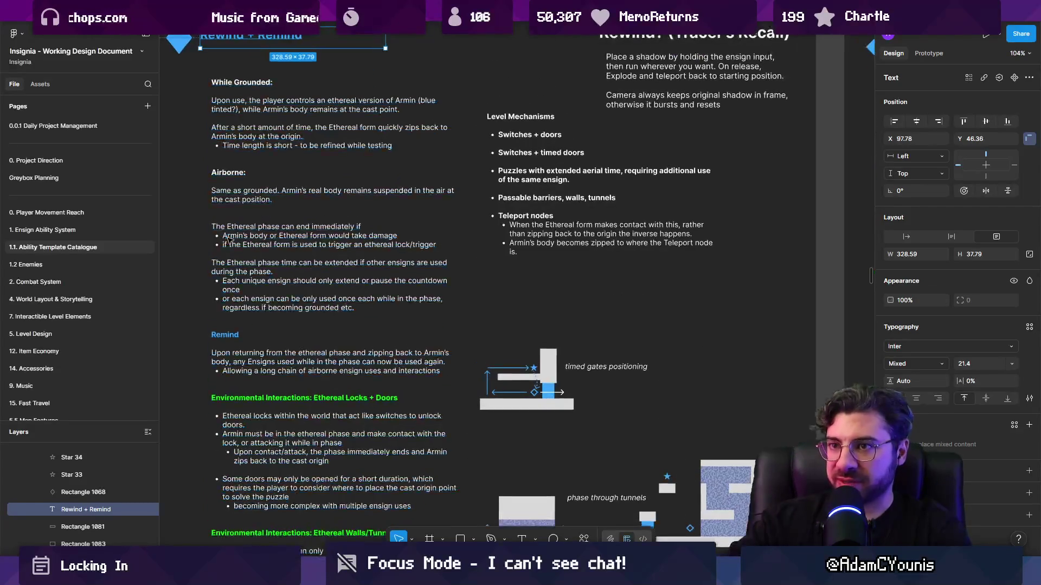
pyautogui.scroll(2, 253, 149)
pyautogui.scroll(2, 284, 359)
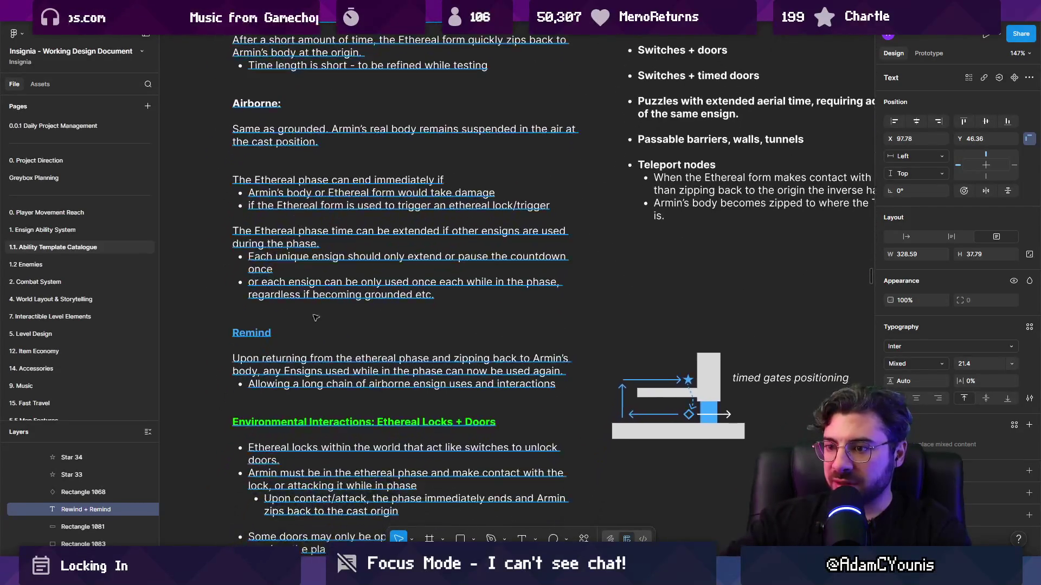
pyautogui.scroll(3, 295, 274)
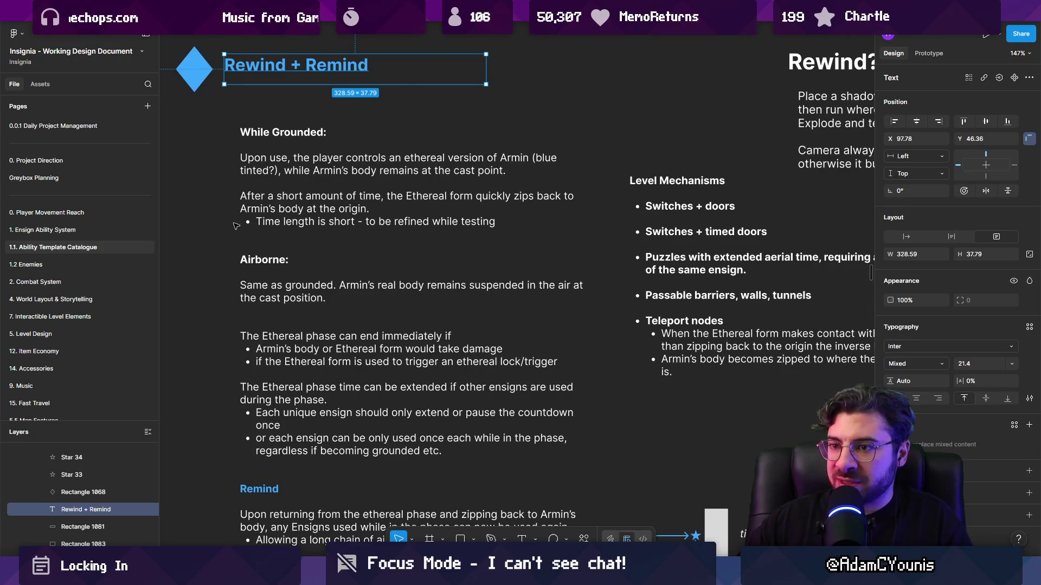
pyautogui.scroll(-2, 234, 238)
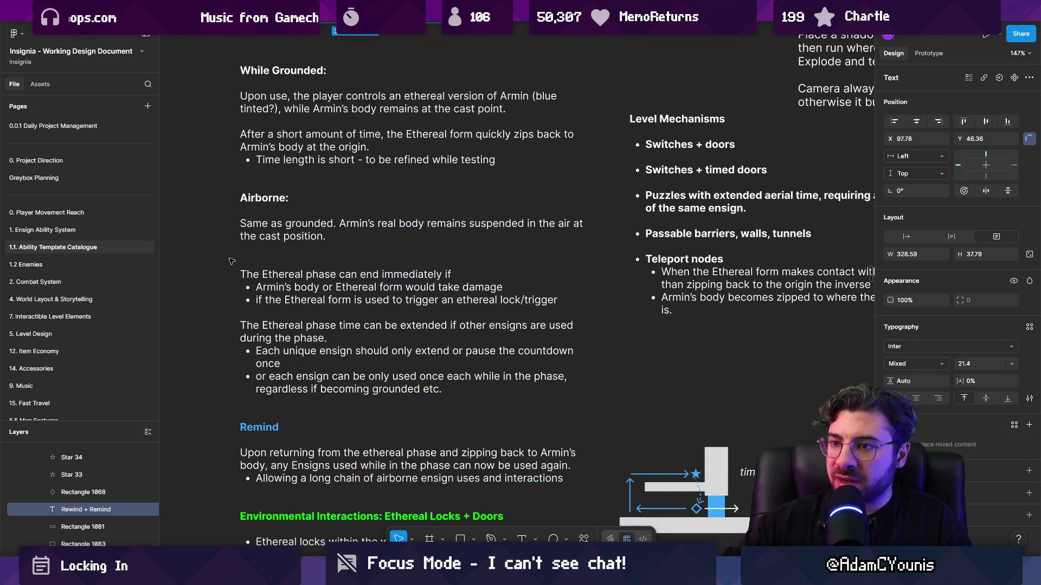
pyautogui.scroll(-1, 223, 259)
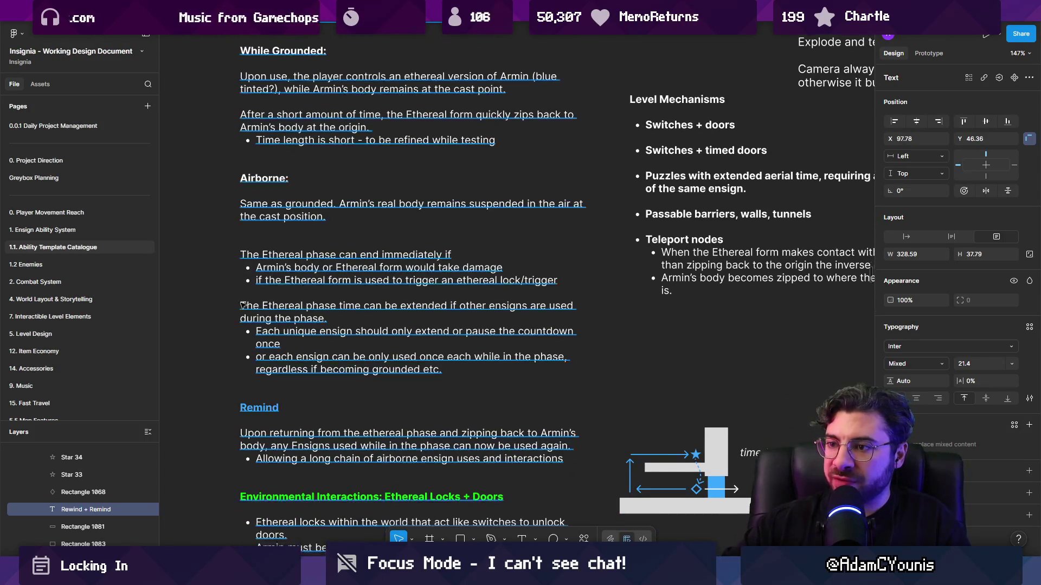
pyautogui.scroll(-4, 238, 302)
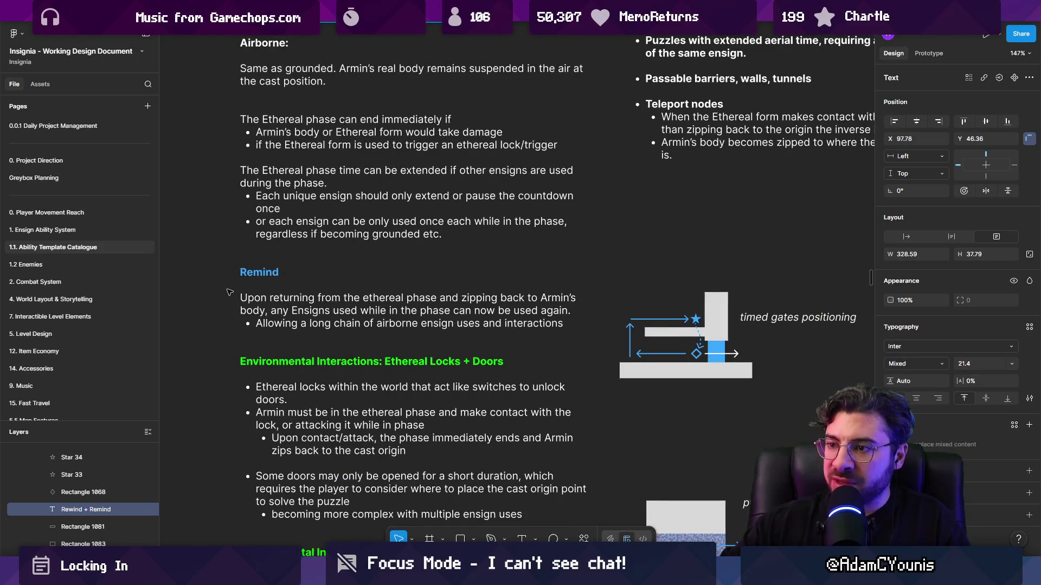
pyautogui.scroll(-1, 229, 293)
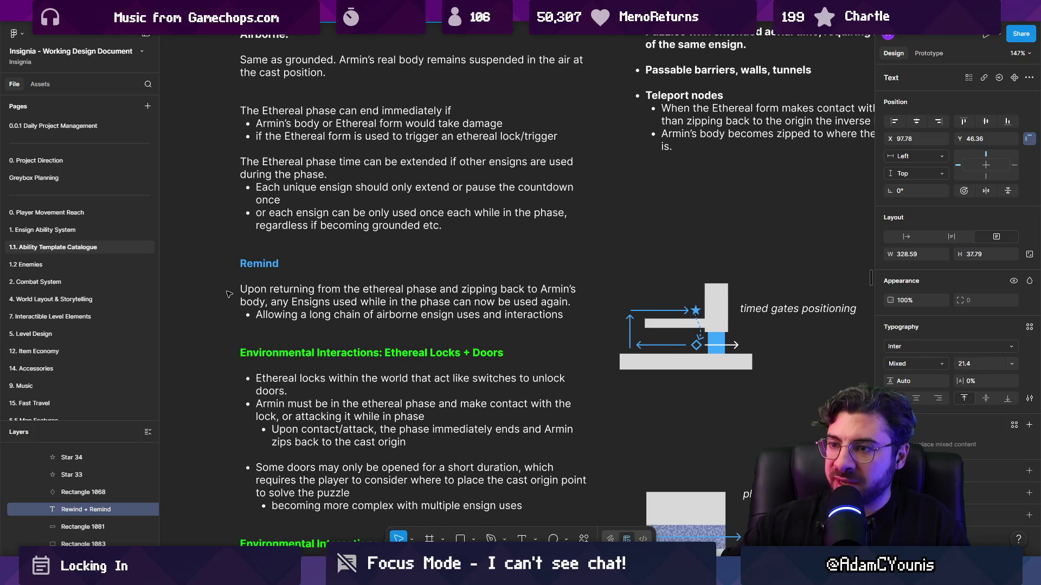
pyautogui.scroll(-1, 228, 294)
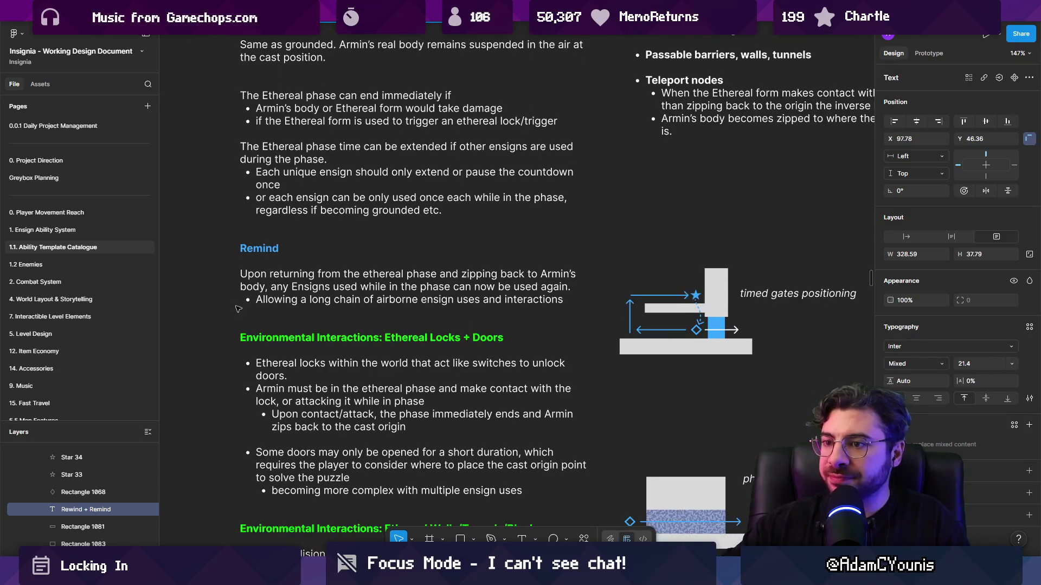
pyautogui.scroll(-2, 236, 309)
pyautogui.moveTo(552, 310)
pyautogui.mouseDown()
pyautogui.moveTo(289, 293)
pyautogui.moveTo(639, 166)
pyautogui.moveTo(546, 81)
pyautogui.moveTo(569, 163)
pyautogui.moveTo(581, 143)
pyautogui.moveTo(603, 167)
pyautogui.mouseUp()
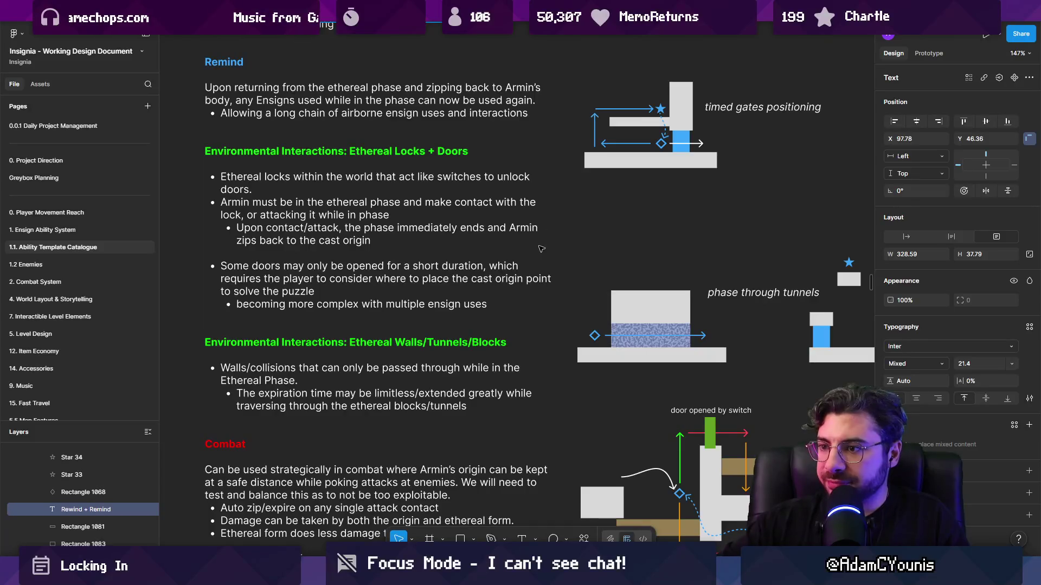
# Zoom out from the tunnel rectangle and pan across the Rewind board
pyautogui.scroll(-3, 543, 252)
pyautogui.hscroll(5, 537, 239)
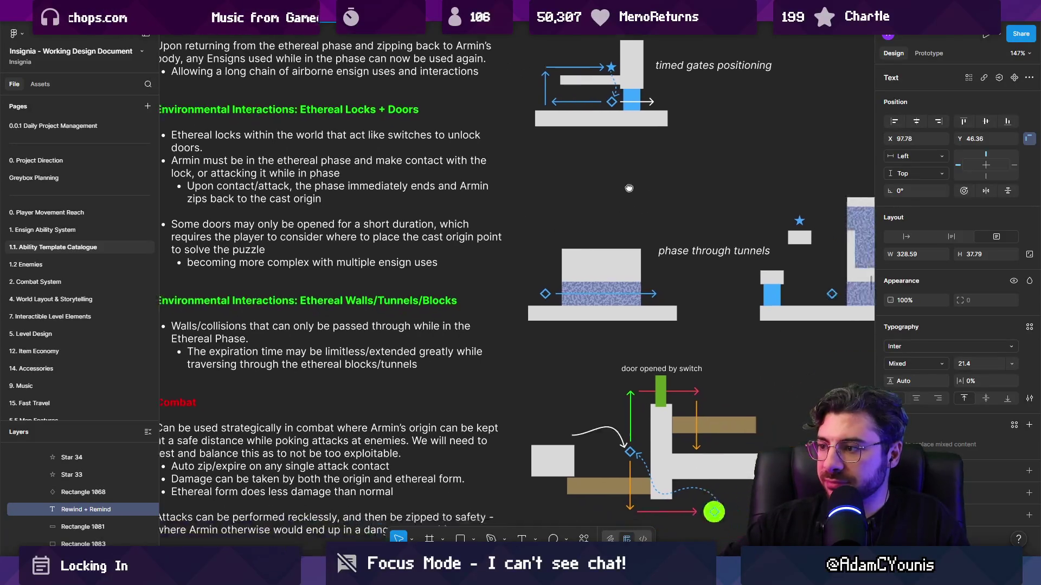
pyautogui.scroll(5, 514, 200)
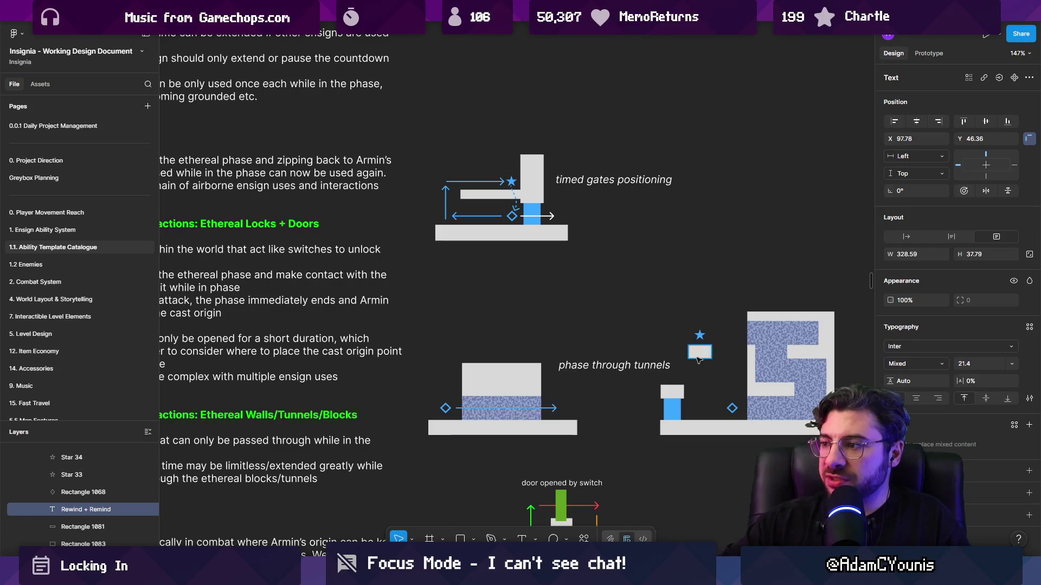
pyautogui.moveTo(463, 307); pyautogui.dragTo(210, 236)
pyautogui.moveTo(303, 206)
pyautogui.mouseDown()
pyautogui.moveTo(619, 357)
pyautogui.moveTo(655, 397)
pyautogui.moveTo(528, 471)
pyautogui.mouseUp()
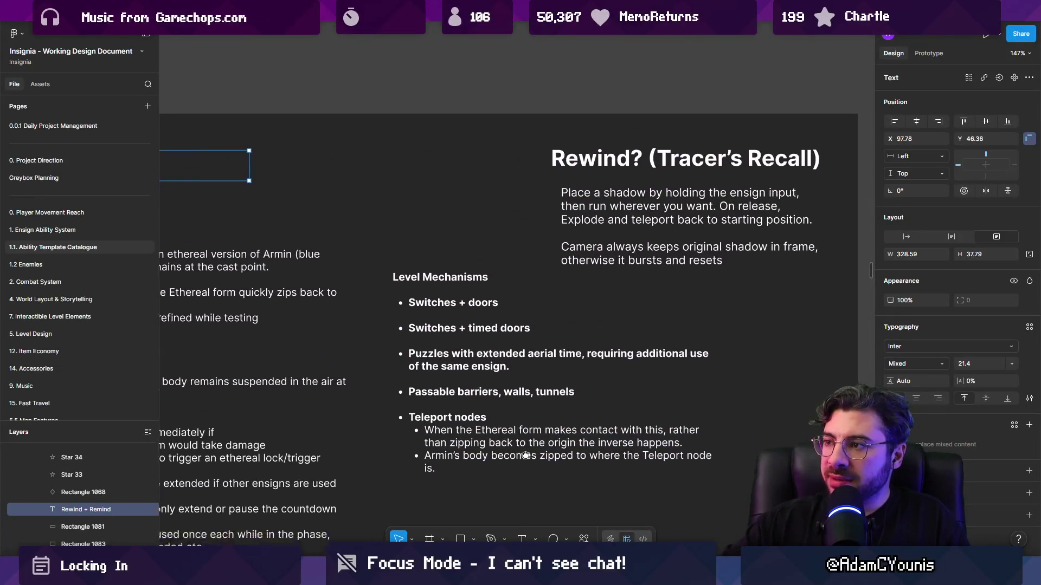
pyautogui.scroll(-6, 529, 471)
pyautogui.hscroll(-4, 487, 379)
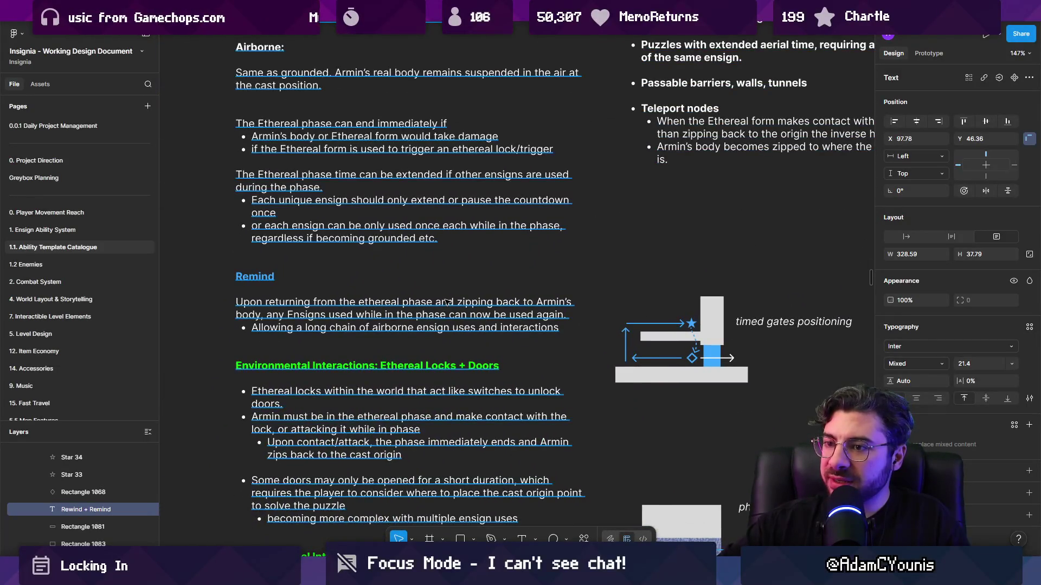
pyautogui.scroll(5, 445, 302)
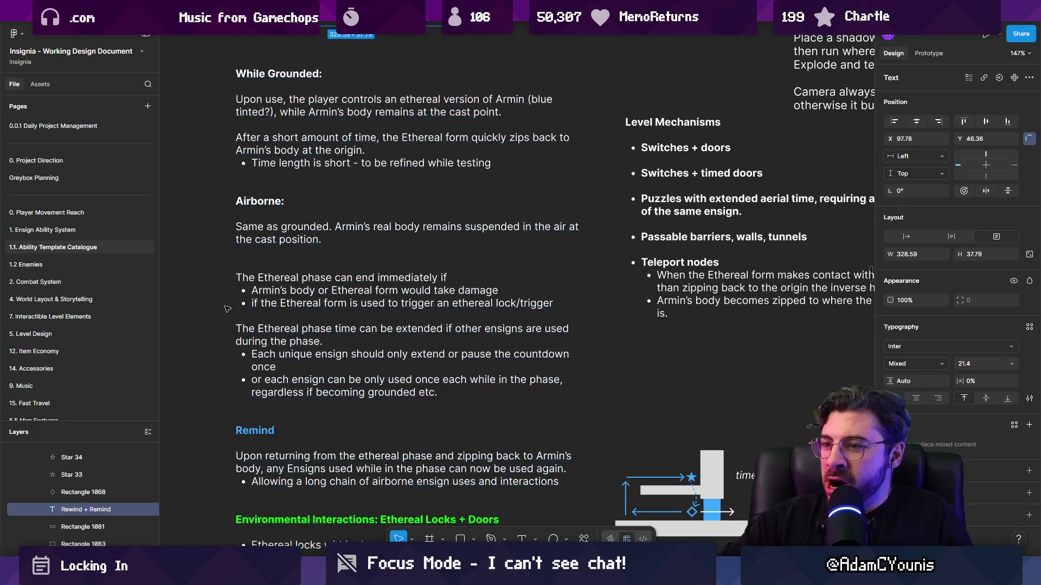
# Scroll and zoom around the canvas toward the Holdfast + Burst frame
pyautogui.scroll(-1, 215, 333)
pyautogui.scroll(-5, 219, 331)
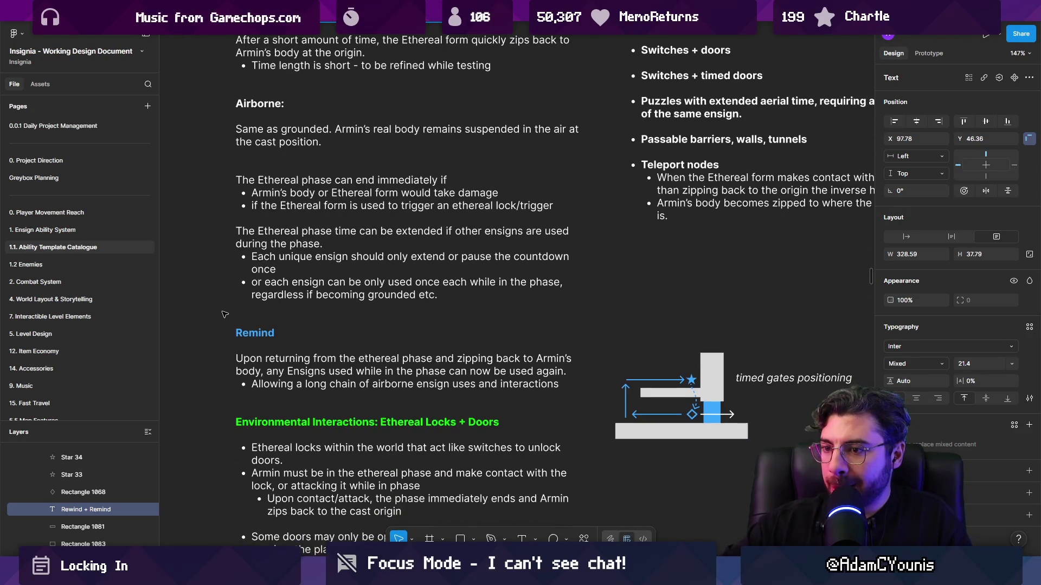
pyautogui.scroll(-7, 224, 314)
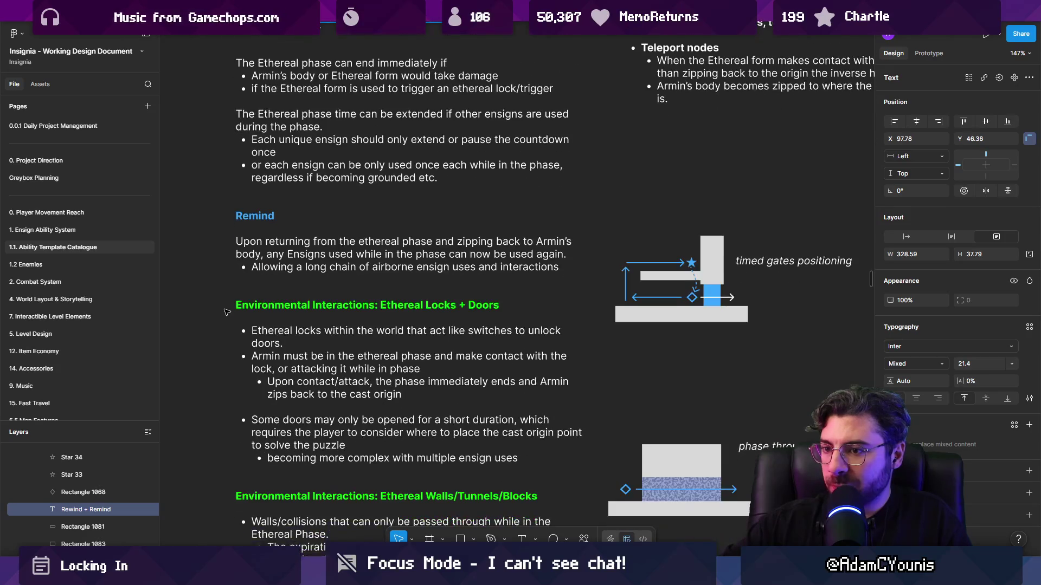
pyautogui.scroll(-1, 226, 312)
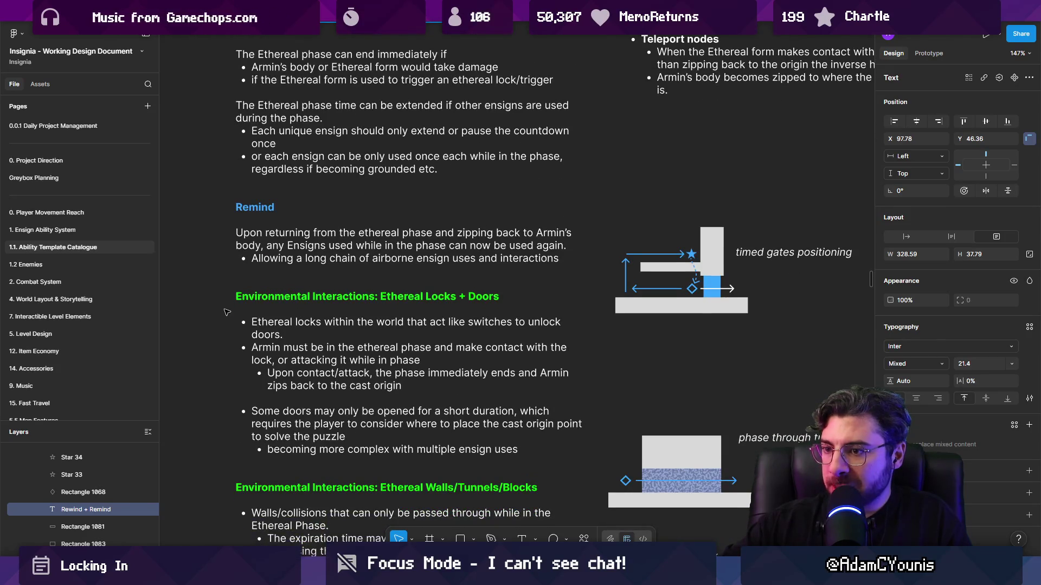
pyautogui.scroll(-5, 625, 431)
pyautogui.hscroll(2, 645, 290)
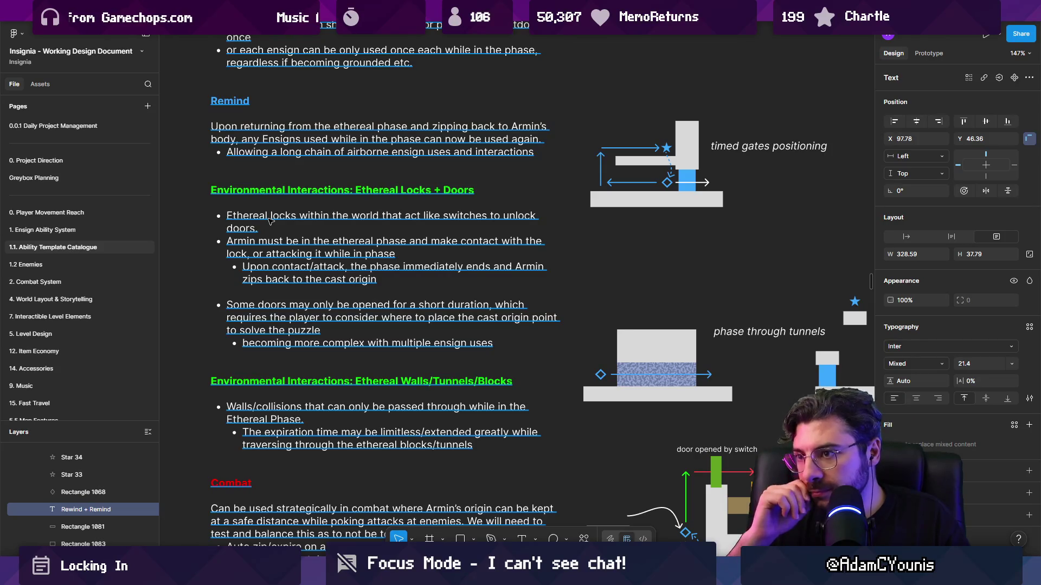
pyautogui.scroll(-3, 269, 221)
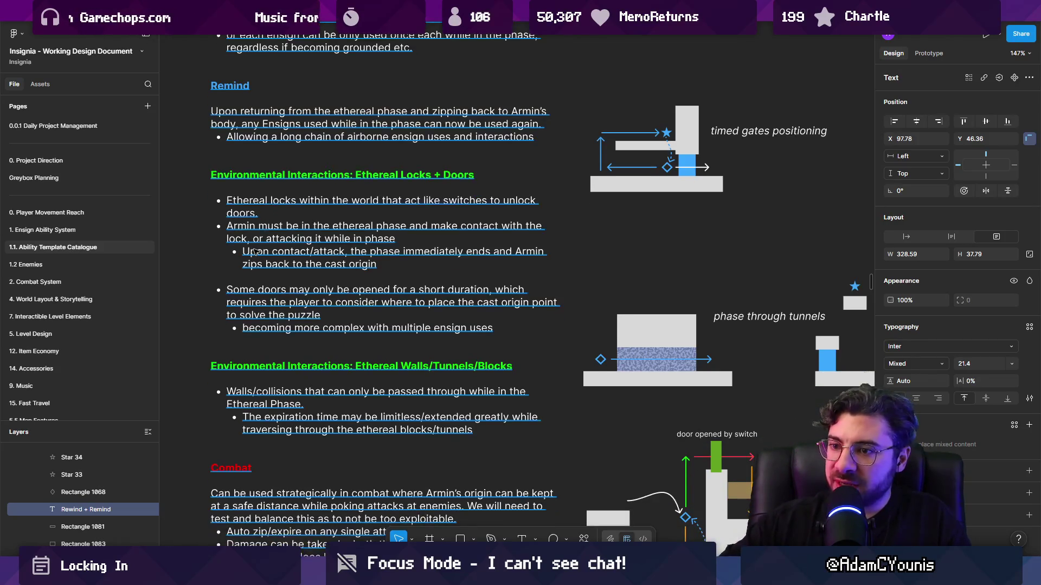
pyautogui.scroll(-5, 210, 274)
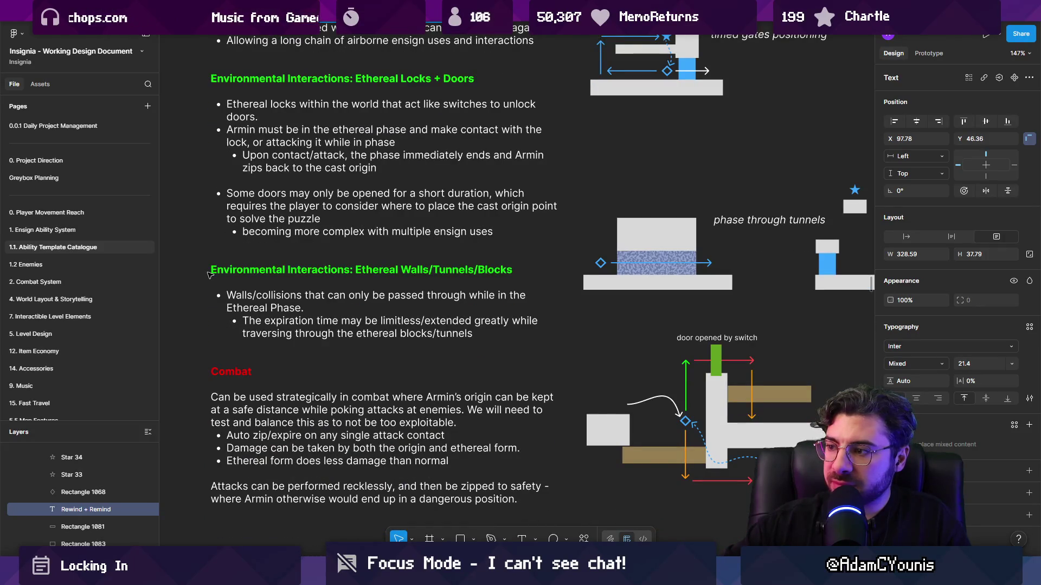
pyautogui.scroll(-3, 210, 275)
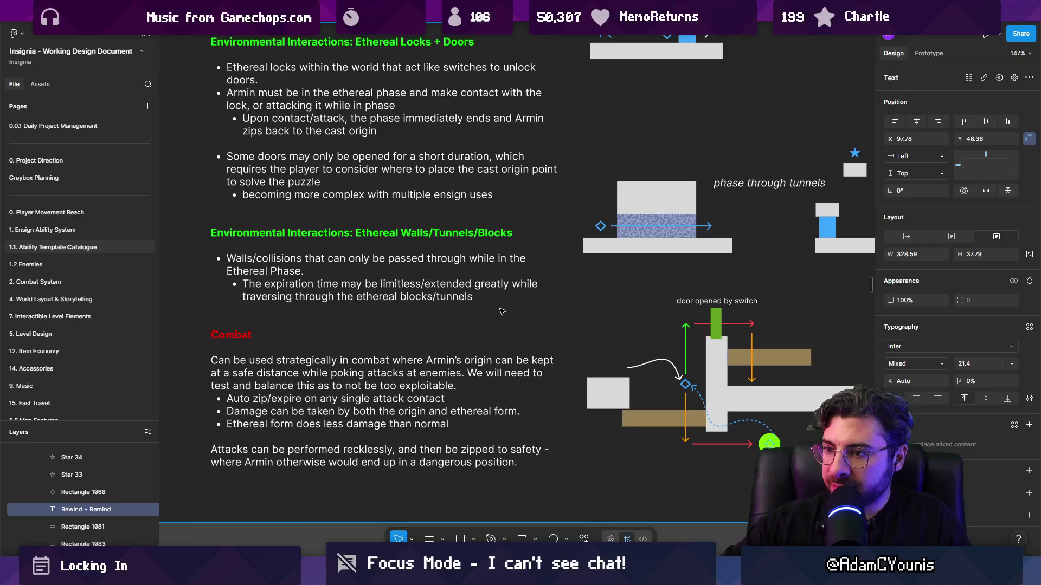
pyautogui.scroll(-2, 502, 311)
pyautogui.scroll(2, 502, 311)
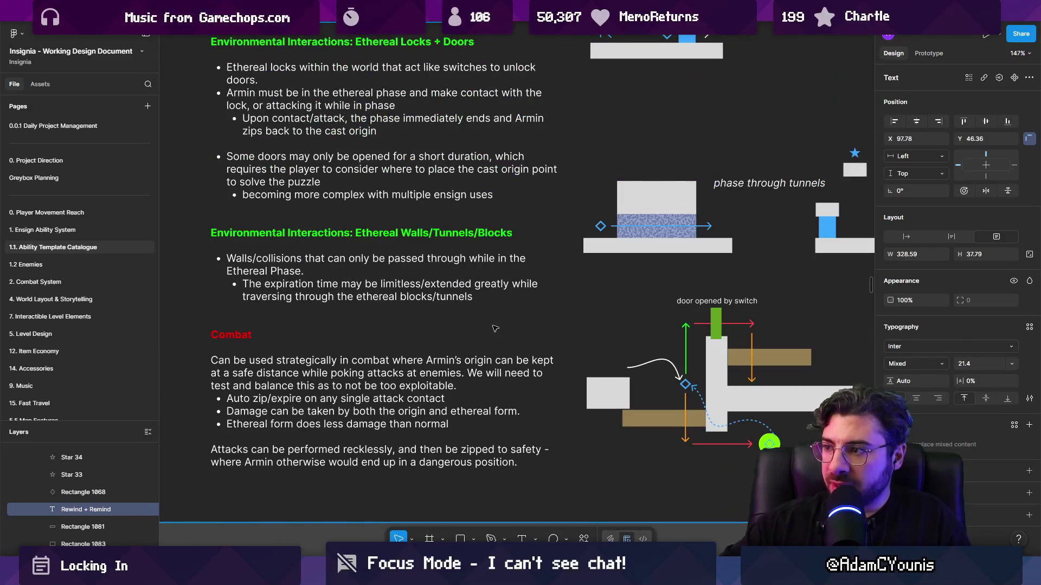
pyautogui.scroll(-5, 399, 332)
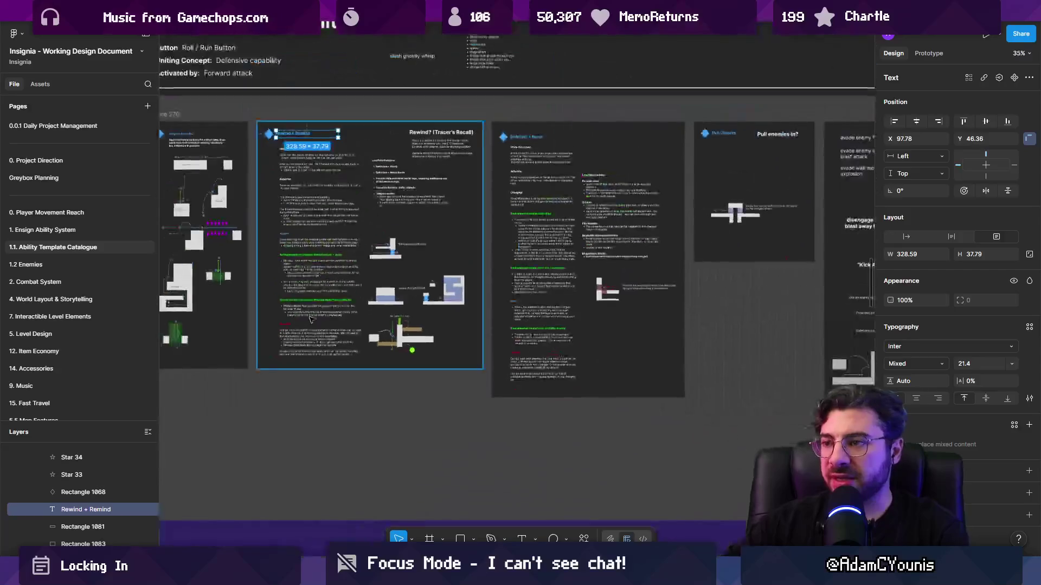
pyautogui.scroll(2, 396, 358)
pyautogui.scroll(-2, 395, 368)
pyautogui.scroll(1, 395, 368)
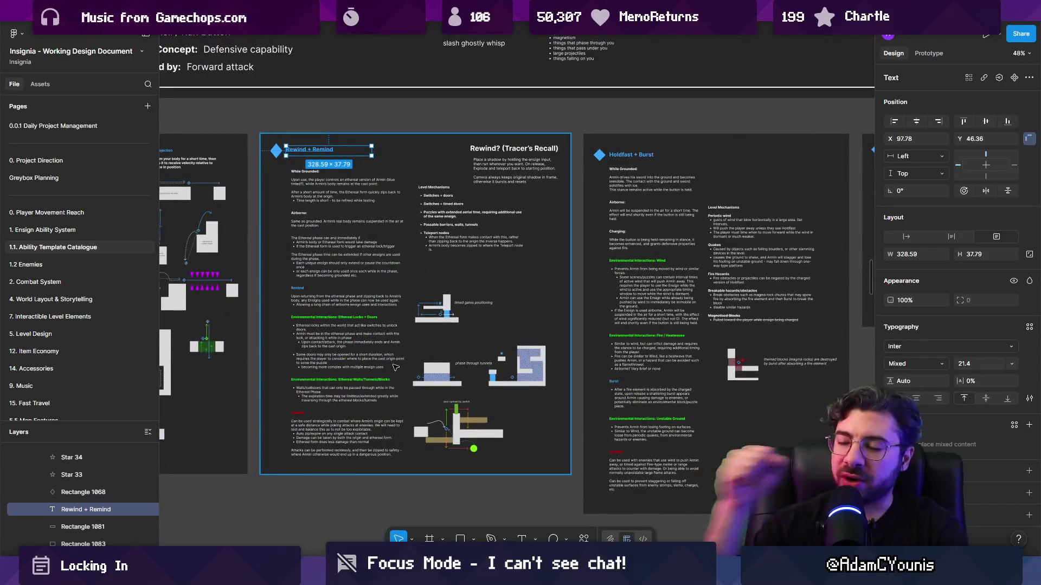
pyautogui.scroll(6, 433, 368)
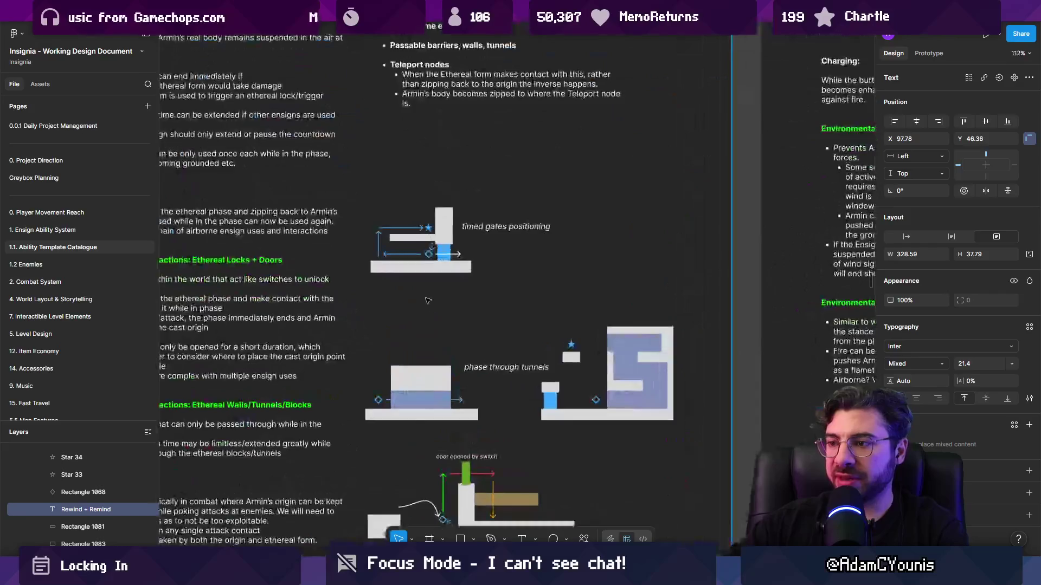
pyautogui.scroll(15, 386, 343)
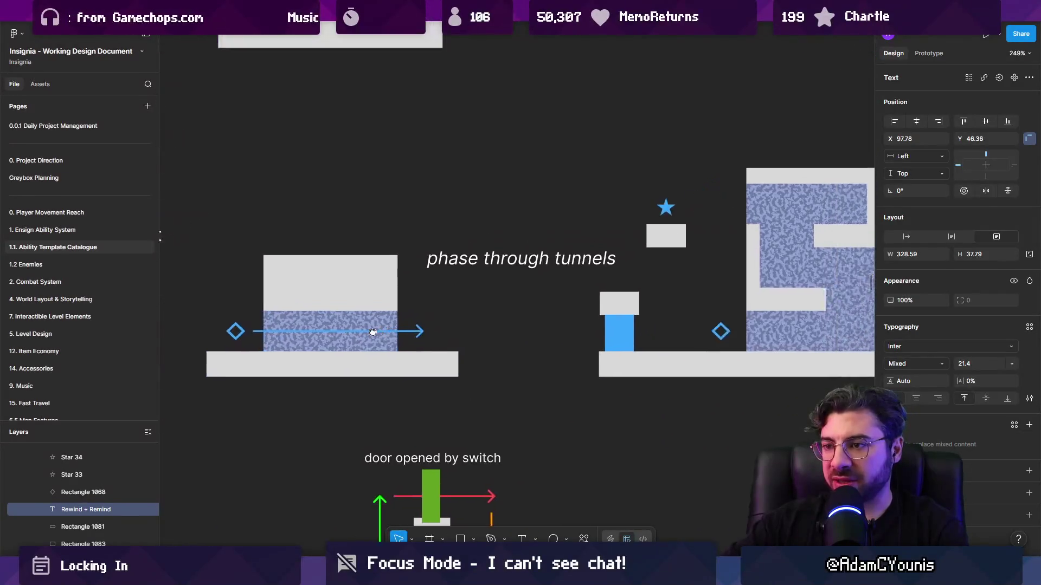
# Select the blue noise-textured tunnel block, then pan over to the Holdfast + Burst frame
pyautogui.click(367, 301)
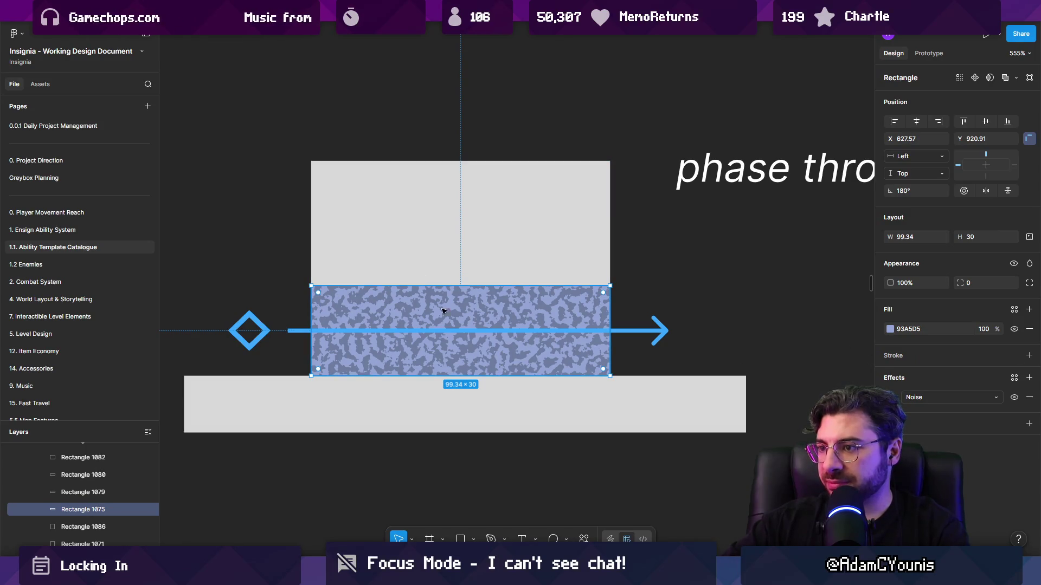
pyautogui.scroll(-5, 464, 323)
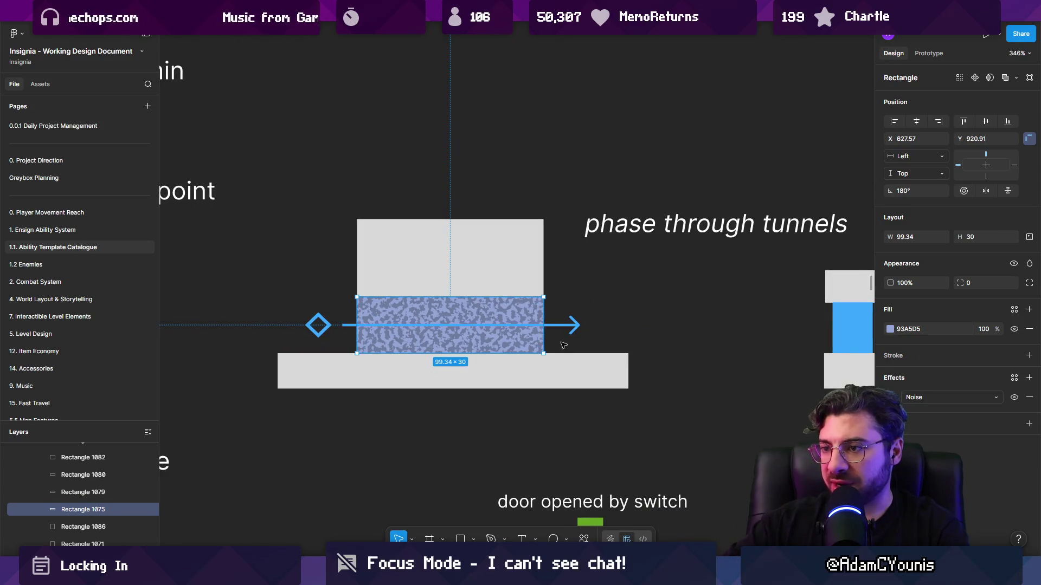
pyautogui.scroll(-3, 541, 345)
pyautogui.scroll(-3, 591, 351)
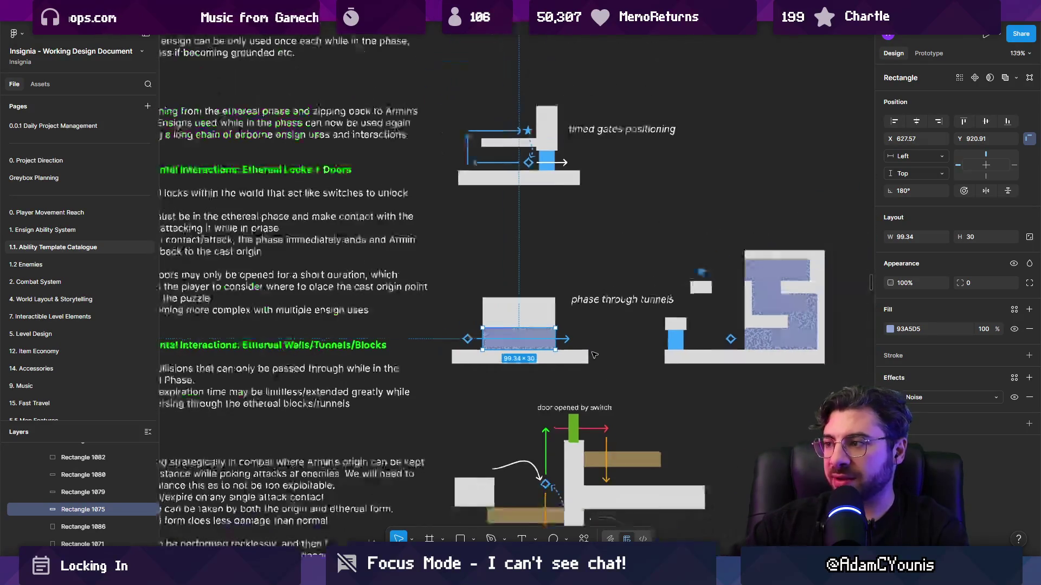
pyautogui.hscroll(3, 638, 353)
pyautogui.scroll(4, 667, 347)
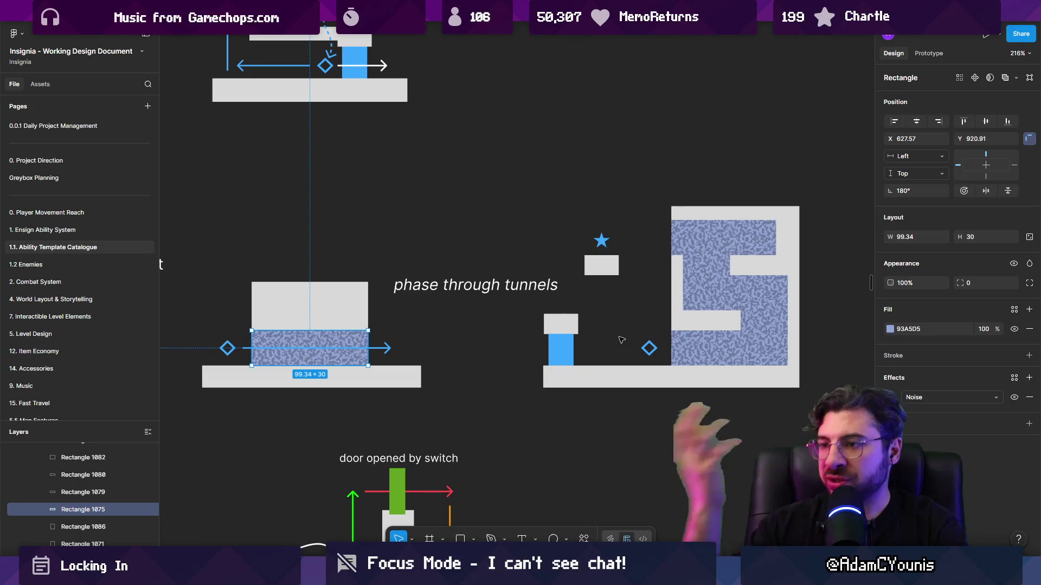
pyautogui.scroll(-5, 495, 314)
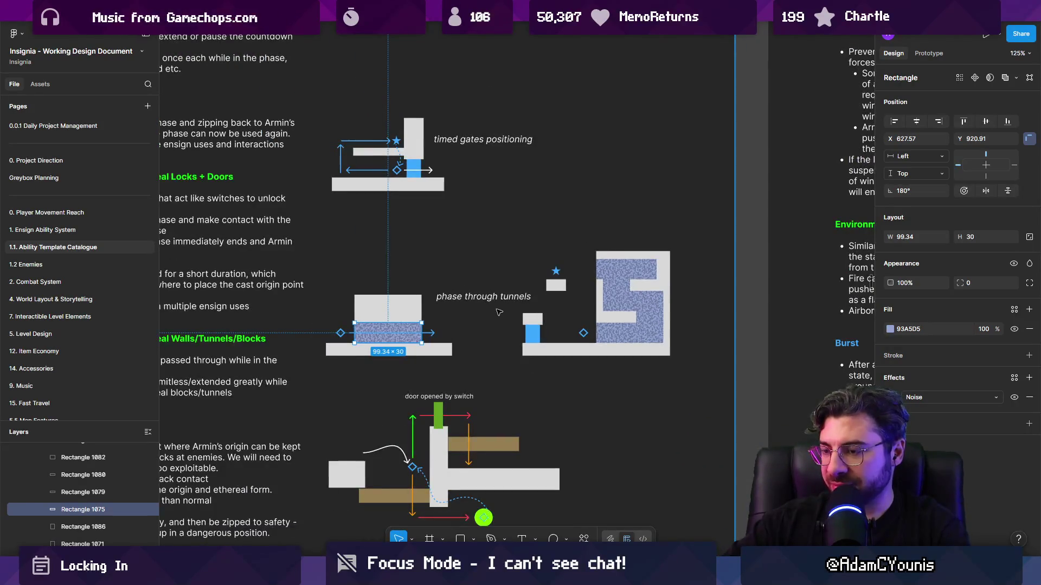
pyautogui.scroll(-3, 494, 314)
pyautogui.moveTo(416, 413); pyautogui.dragTo(305, 353)
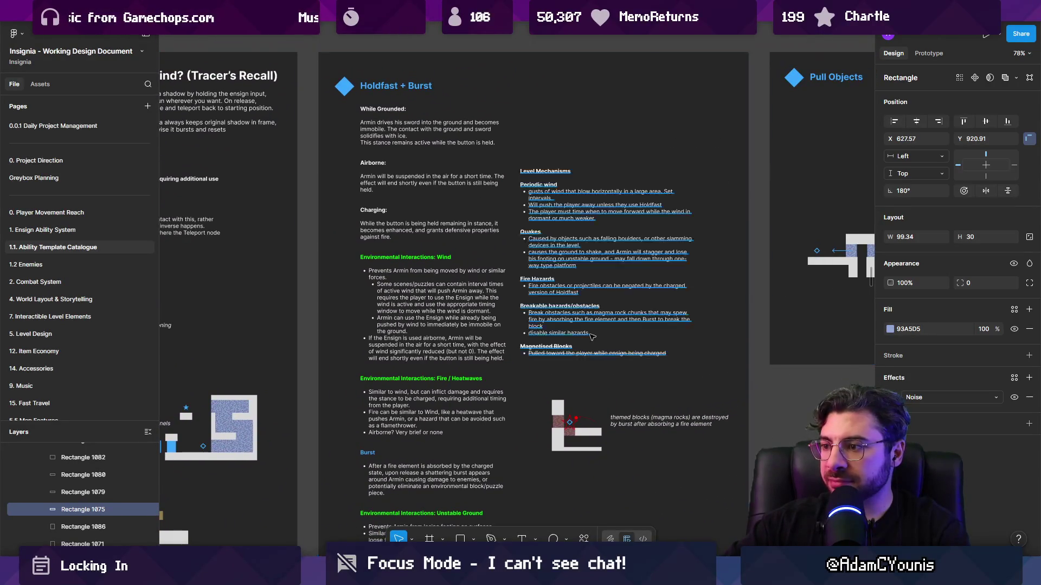
# Centre the Holdfast + Burst card and scroll through its notes
pyautogui.scroll(3, 553, 195)
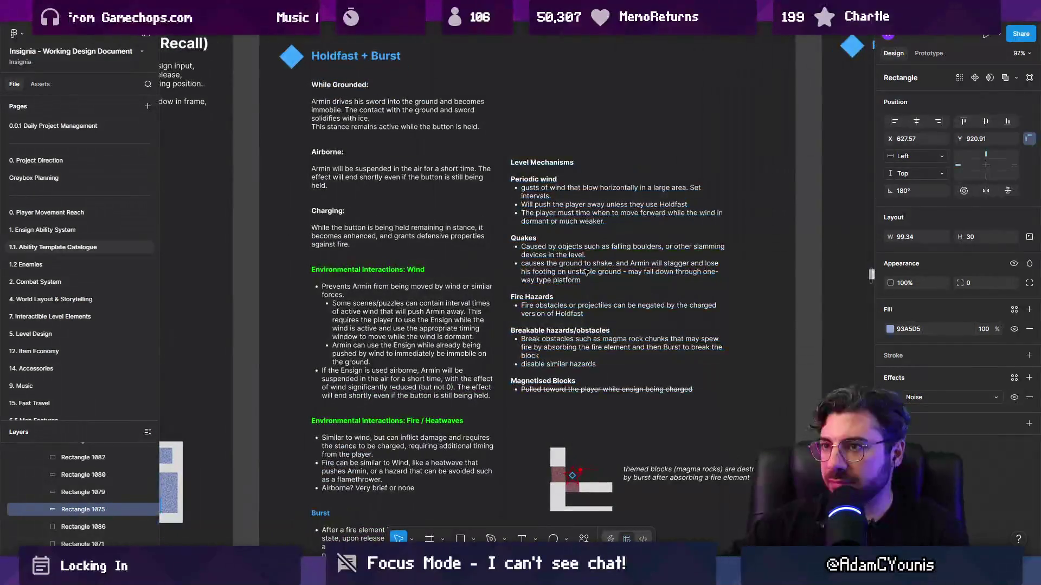
pyautogui.moveTo(586, 272); pyautogui.dragTo(531, 315)
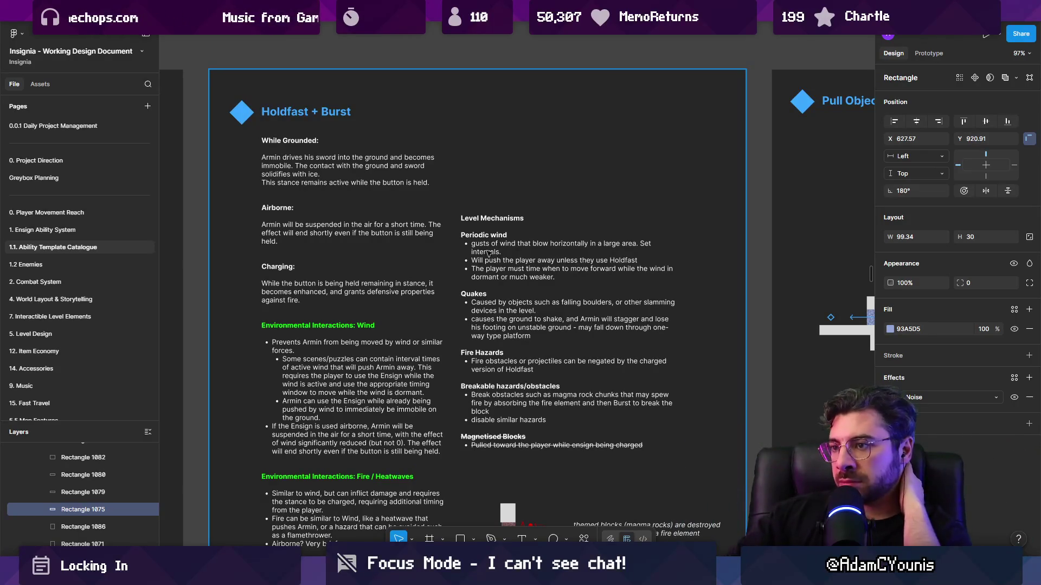
pyautogui.scroll(-3, 342, 283)
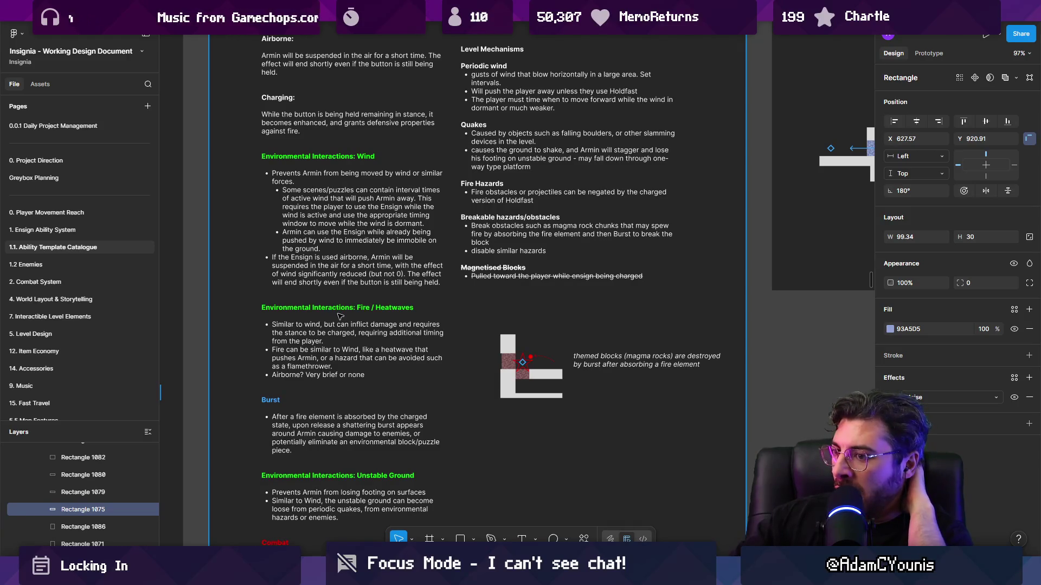
pyautogui.scroll(-2, 334, 327)
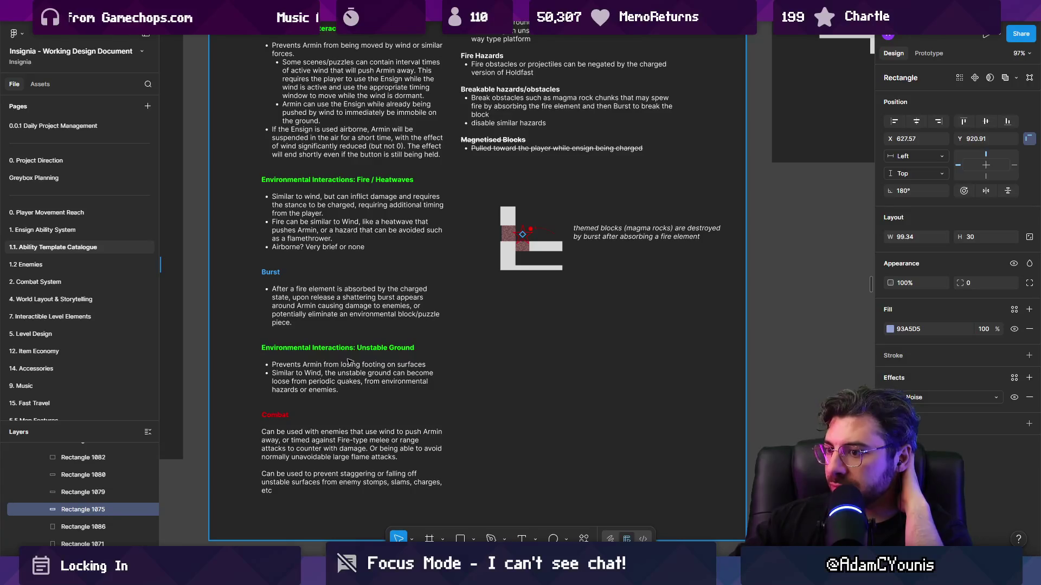
pyautogui.scroll(4, 349, 362)
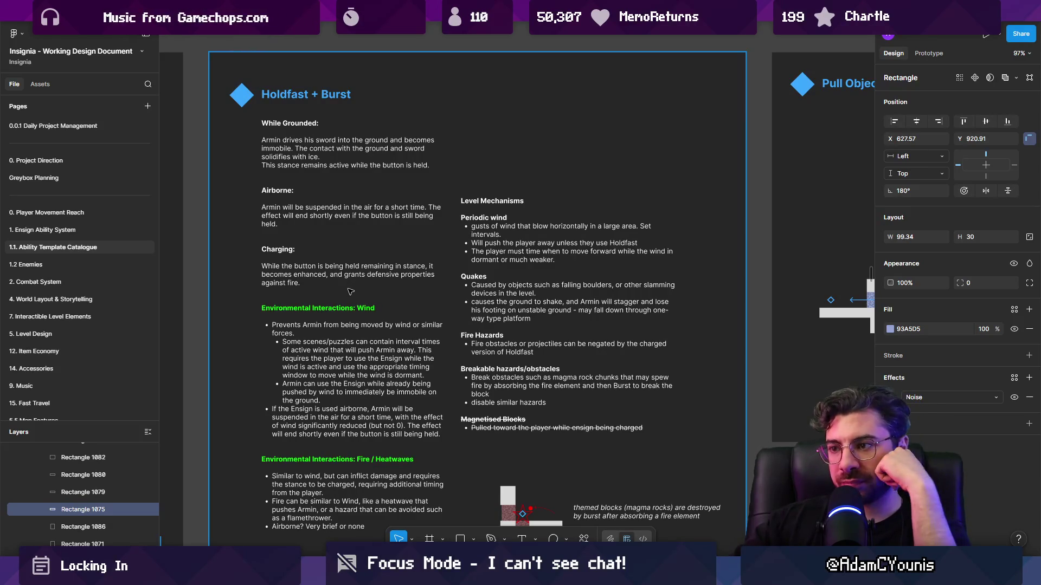
# Read further down the Level Mechanisms notes and pan right to the Pull Objects frame
pyautogui.scroll(-1, 554, 263)
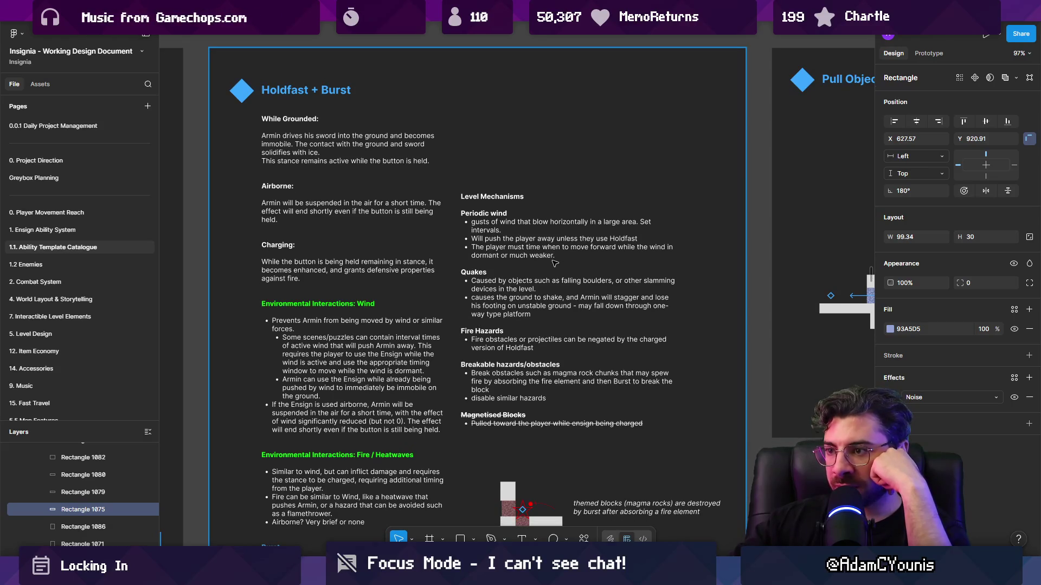
pyautogui.scroll(-1, 554, 263)
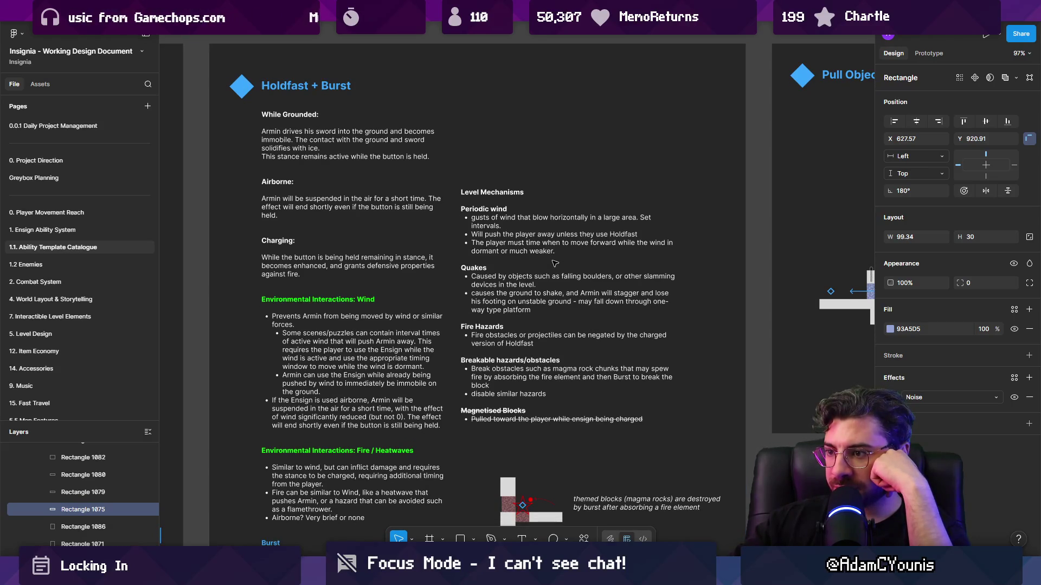
pyautogui.scroll(-5, 554, 263)
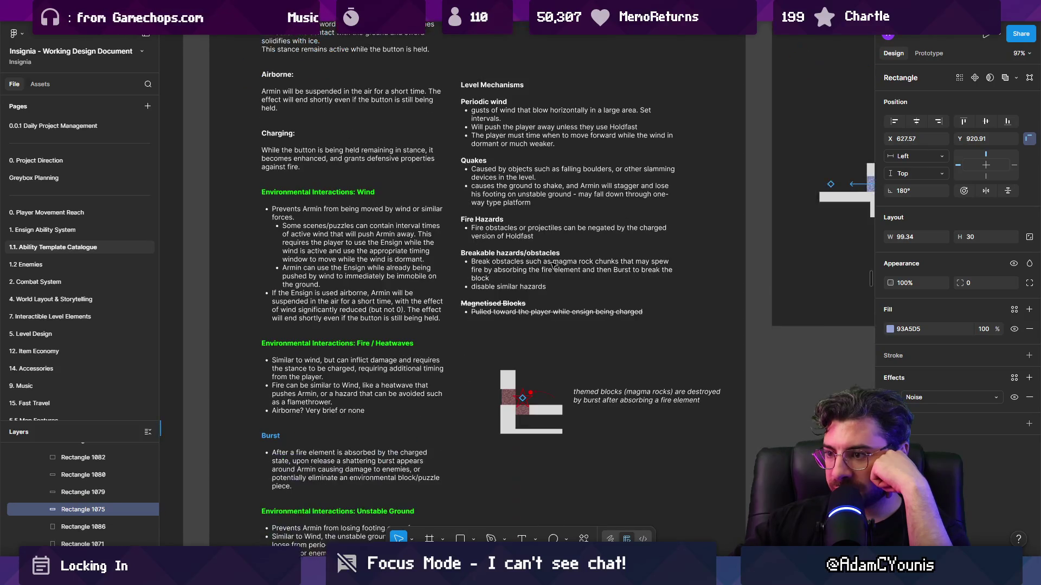
pyautogui.scroll(2, 554, 264)
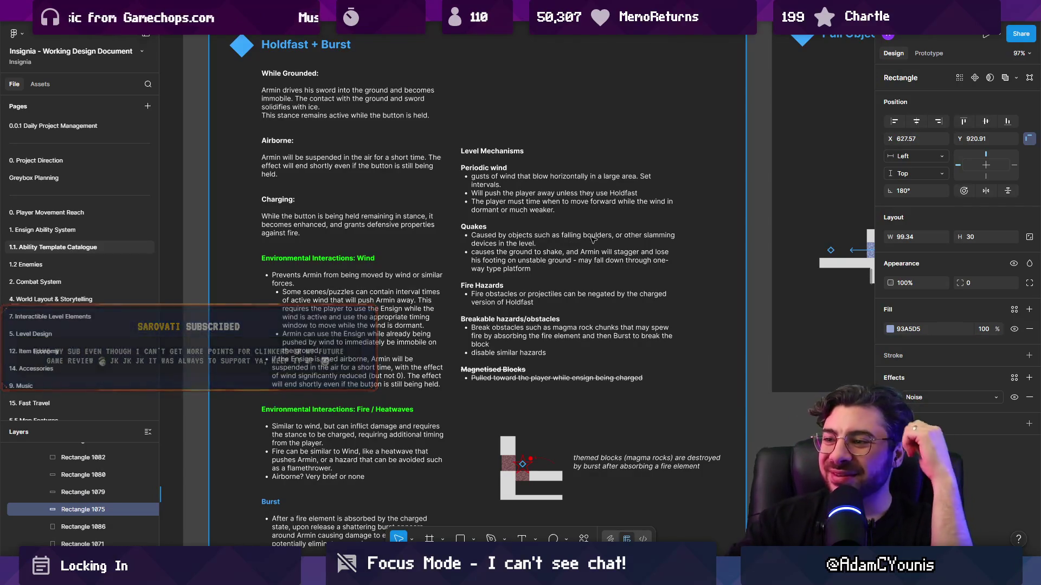
pyautogui.scroll(-3, 545, 217)
pyautogui.moveTo(539, 122); pyautogui.dragTo(417, 292)
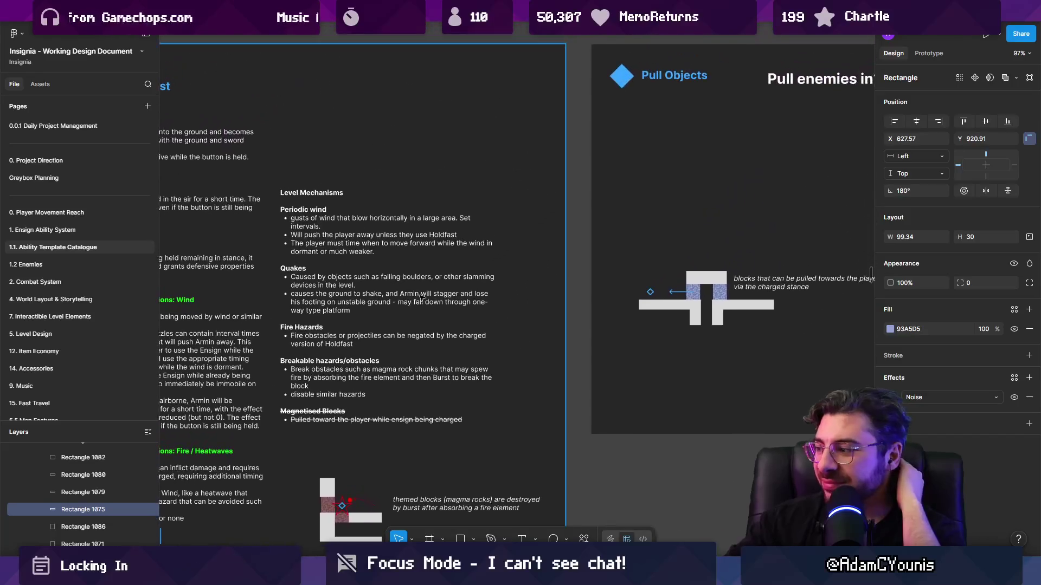
# Scroll sideways past the Pull Objects and Kick Away sheets to the Bubble Shield/Burst and Inertia cards
pyautogui.hscroll(10, 444, 284)
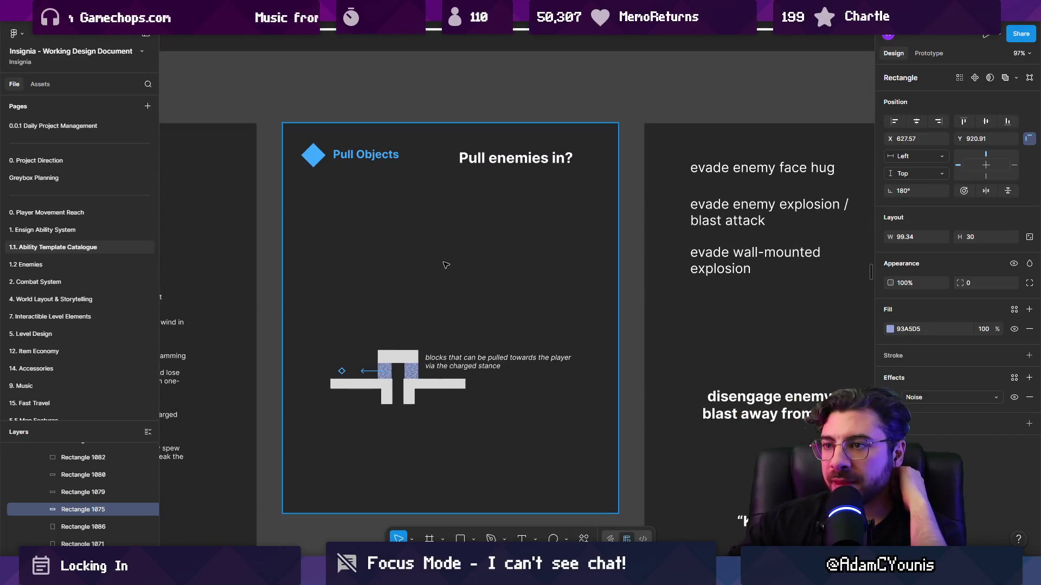
pyautogui.hscroll(-15, 446, 264)
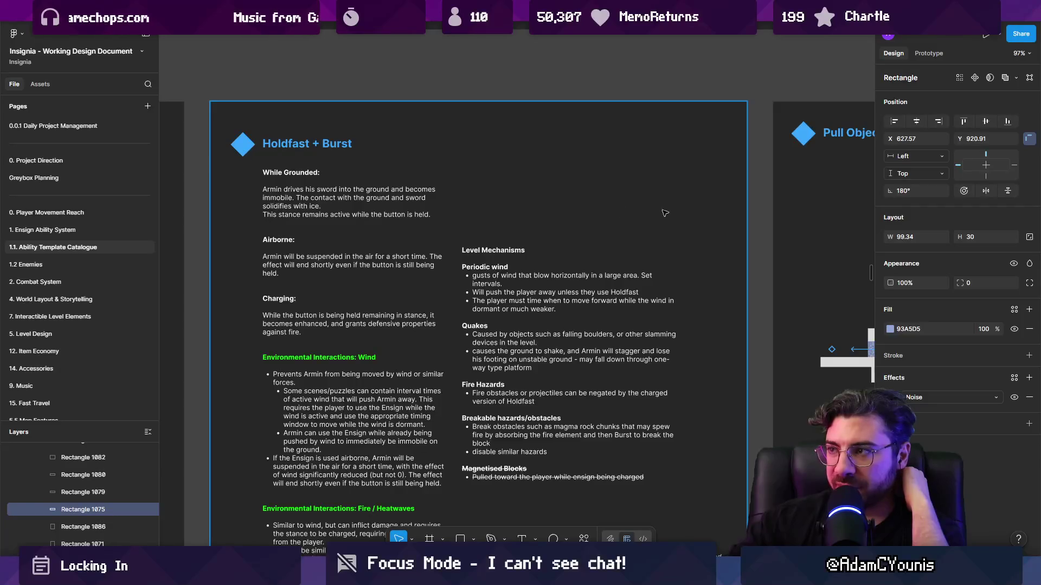
pyautogui.hscroll(13, 298, 204)
pyautogui.hscroll(5, 500, 210)
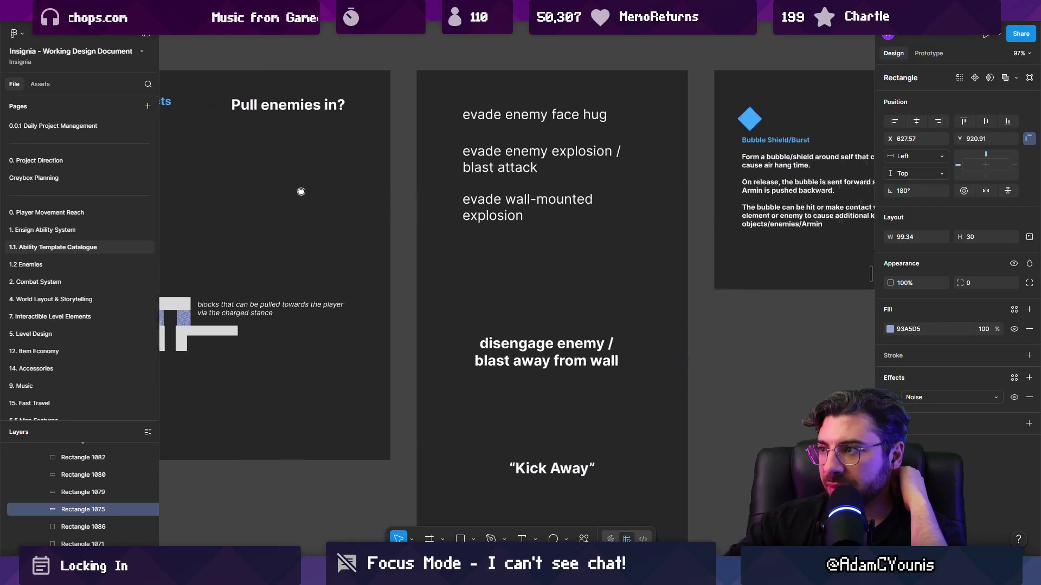
pyautogui.hscroll(-3, 248, 313)
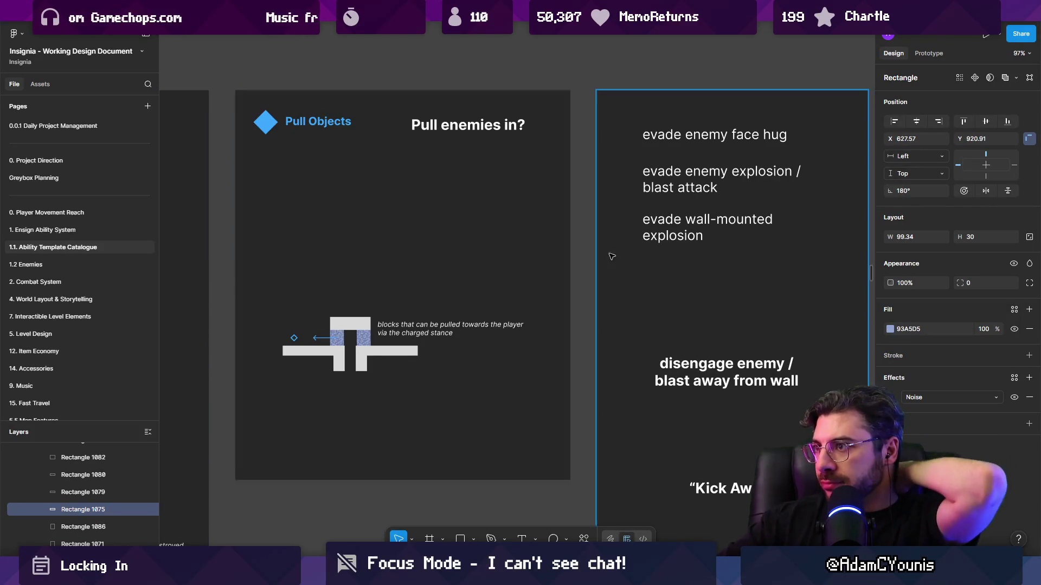
pyautogui.hscroll(5, 355, 217)
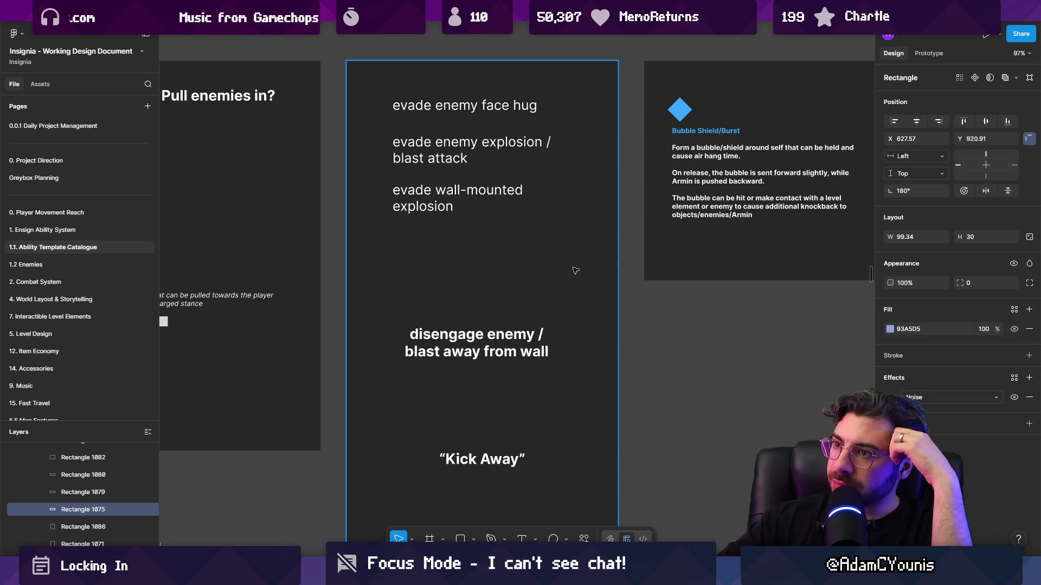
pyautogui.scroll(-5, 564, 264)
pyautogui.scroll(7, 576, 327)
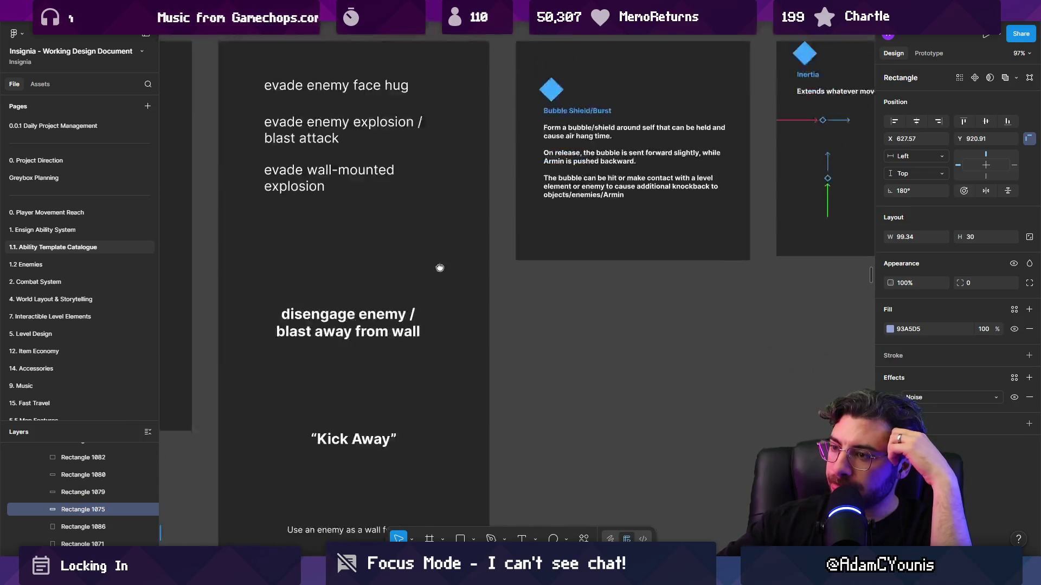
pyautogui.hscroll(3, 576, 327)
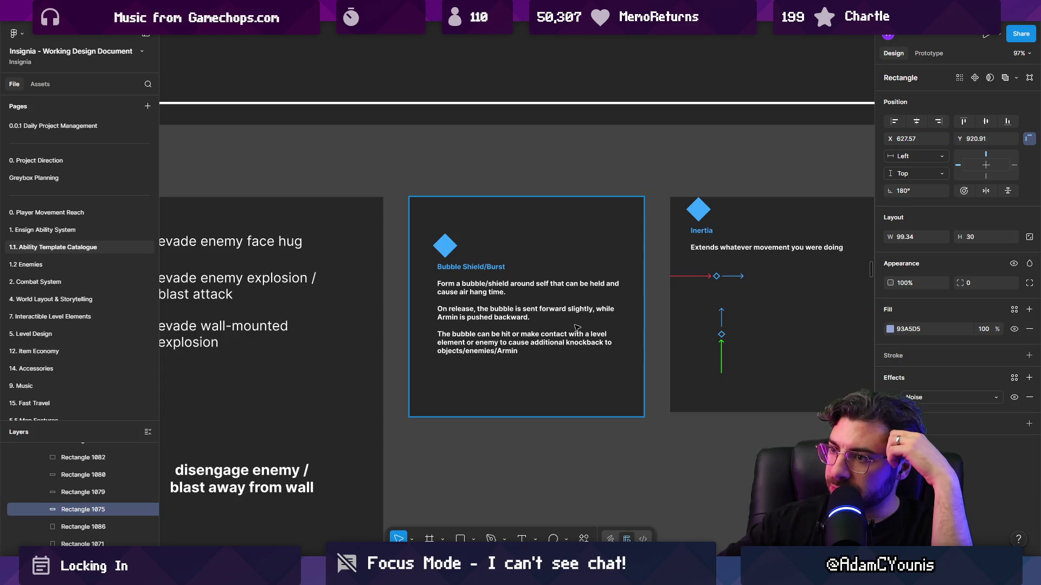
pyautogui.moveTo(611, 334); pyautogui.dragTo(526, 316)
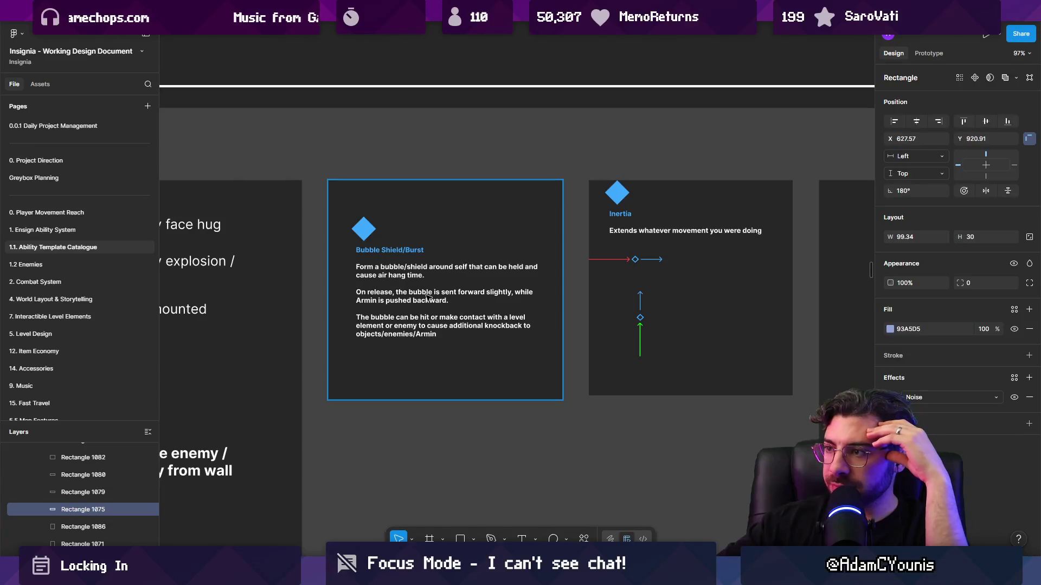
pyautogui.hscroll(5, 442, 297)
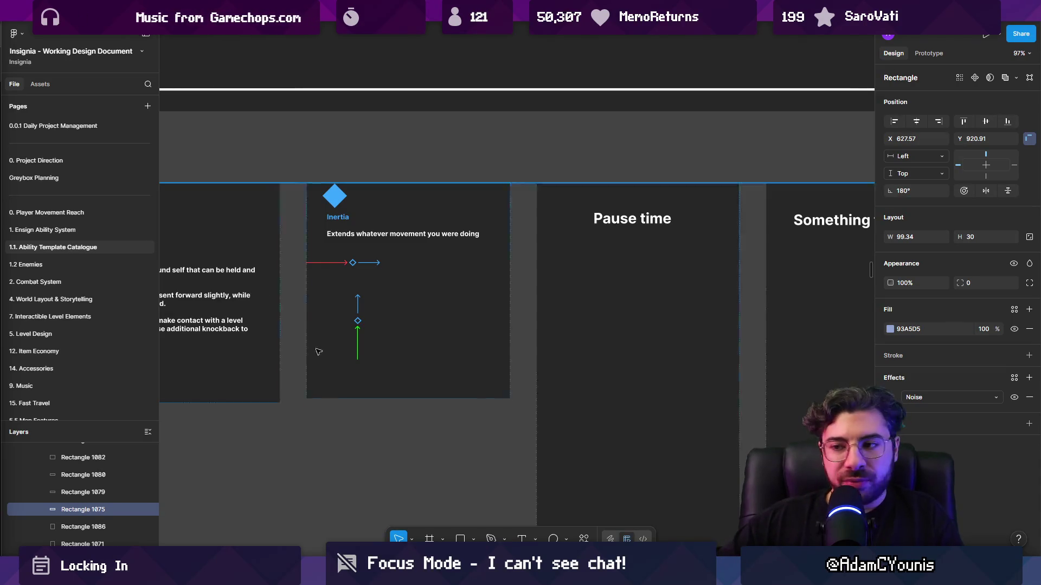
pyautogui.hscroll(-10, 350, 409)
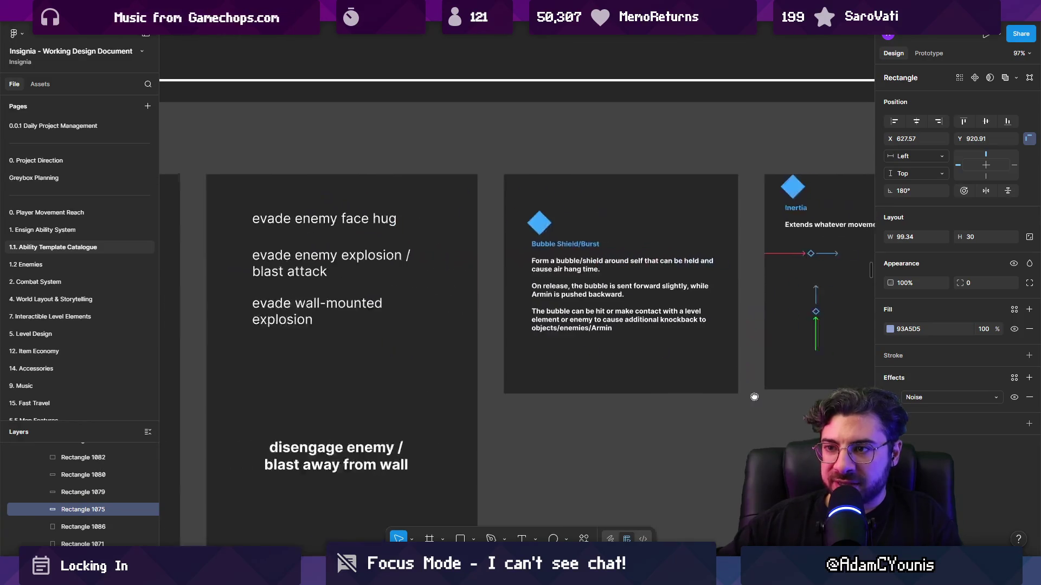
# Deselect the noise rectangle, zoom into Frame 270's Slingshot and Rewind cards, then switch to Unity
pyautogui.press('Escape')
pyautogui.scroll(-10, 642, 242)
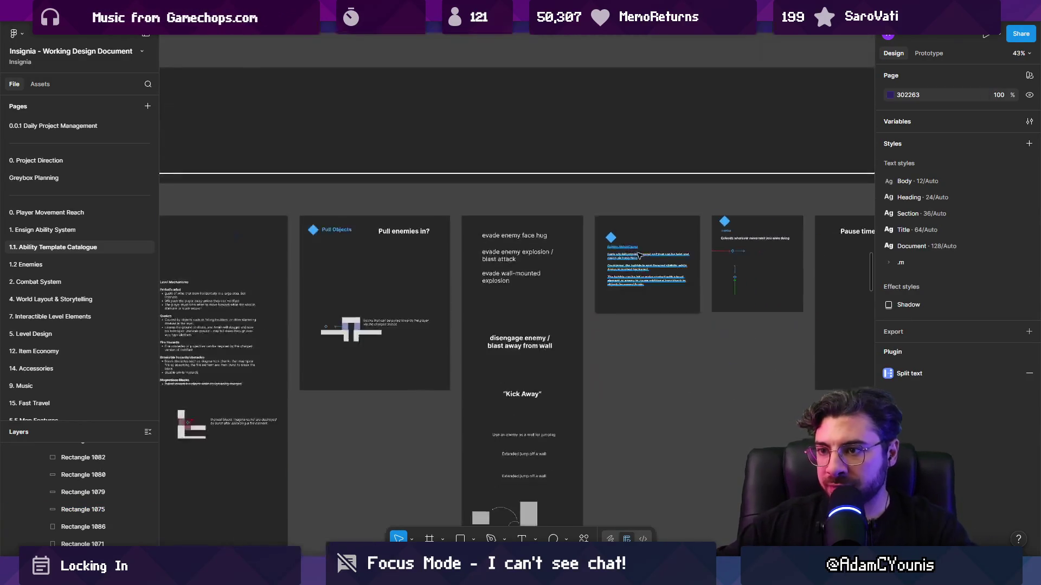
pyautogui.scroll(5, 320, 293)
pyautogui.scroll(5, 320, 294)
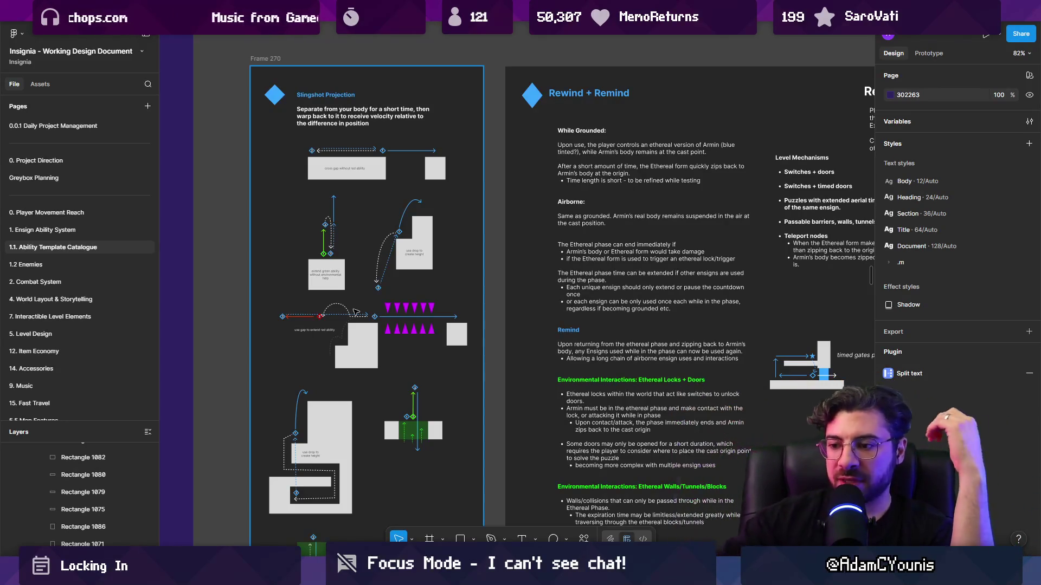
pyautogui.hotkey('alt', 'Tab')
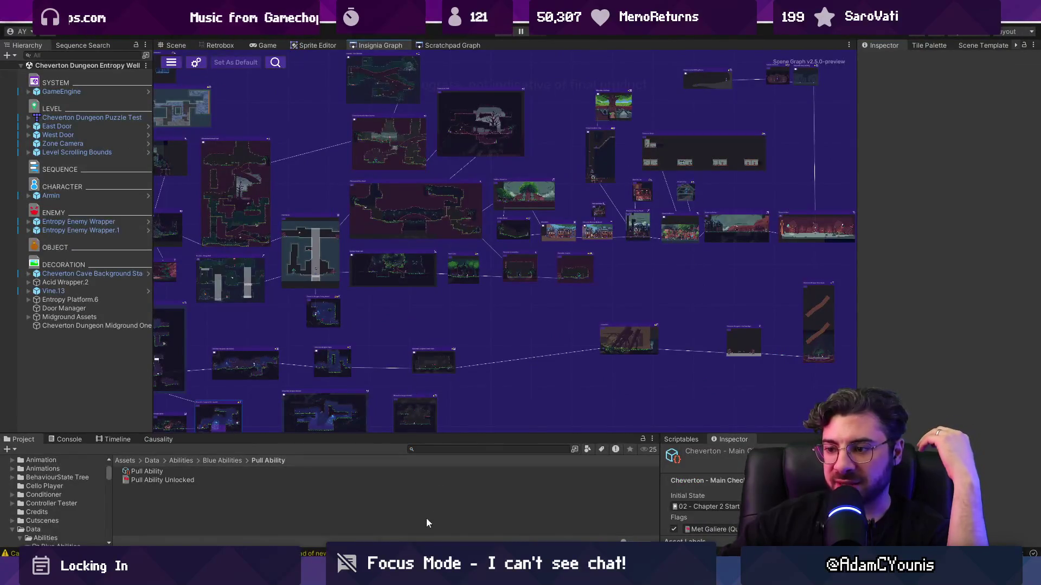
# Switch from Unity's Insignia Graph back to the Figma design document
pyautogui.hotkey('alt', 'Tab')
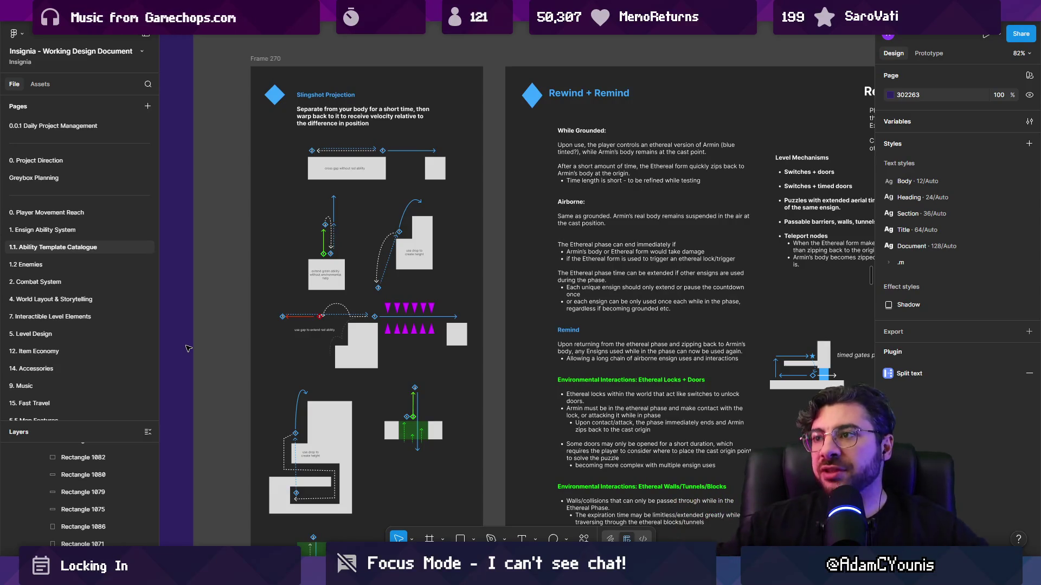
# Zoom out of the Rewind + Remind frames and pan to the Abilities By Chapter board
pyautogui.scroll(-5, 187, 348)
pyautogui.scroll(3, 689, 239)
pyautogui.hscroll(3, 689, 239)
pyautogui.hscroll(-3, 596, 244)
pyautogui.scroll(-2, 542, 250)
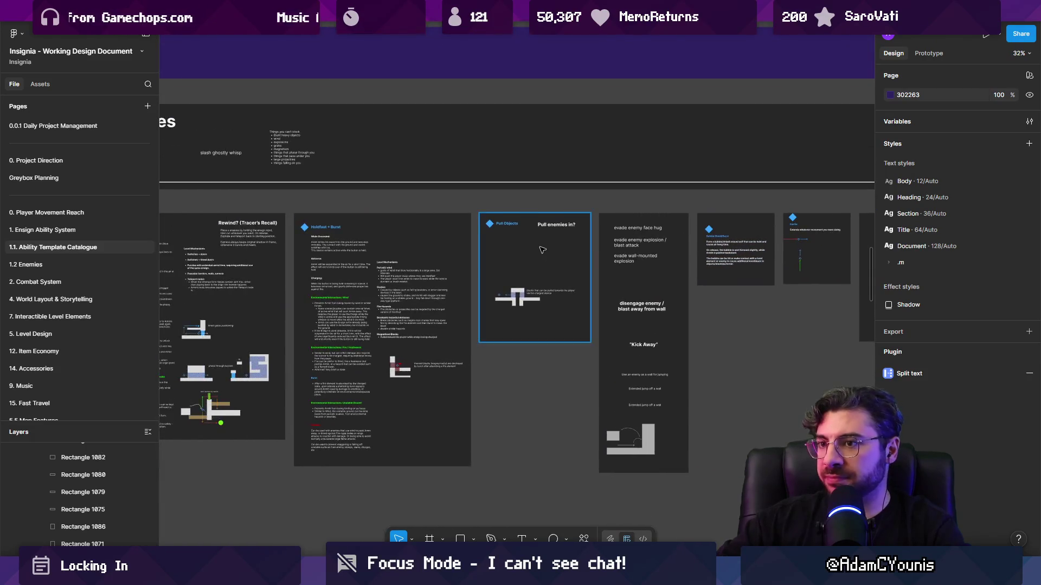
pyautogui.scroll(-1, 542, 250)
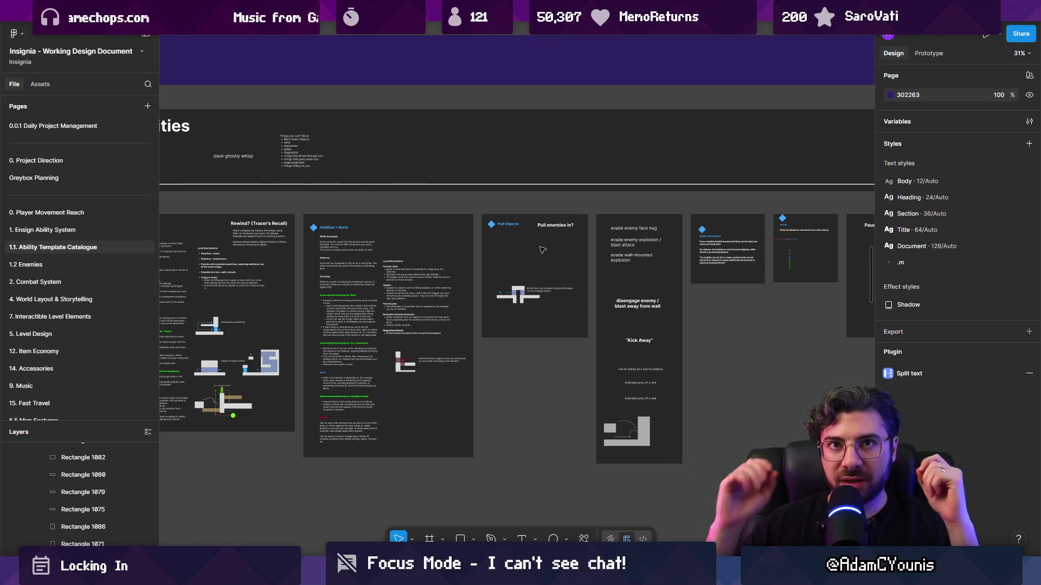
pyautogui.scroll(-10, 542, 250)
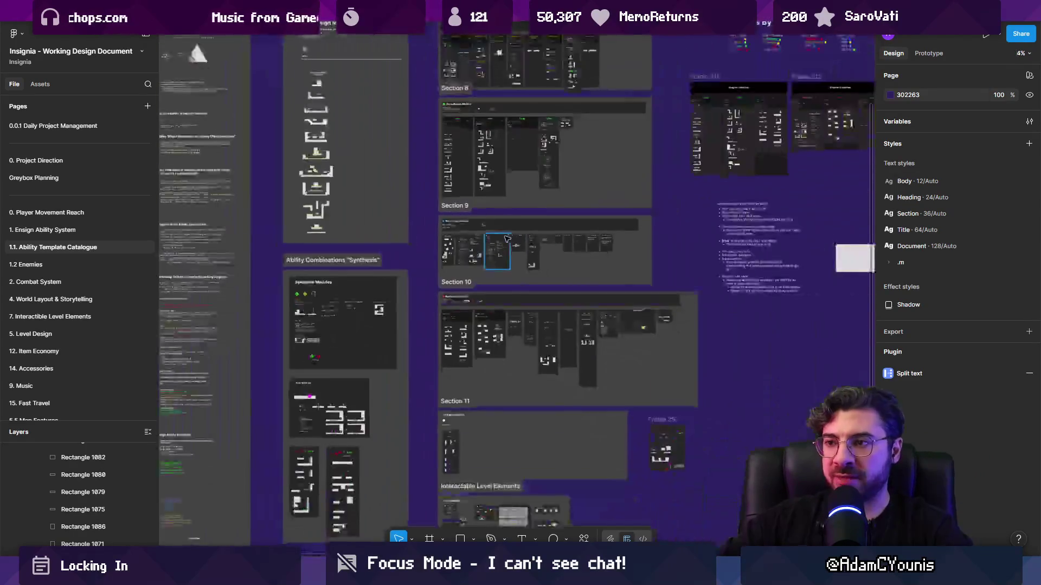
pyautogui.scroll(5, 509, 241)
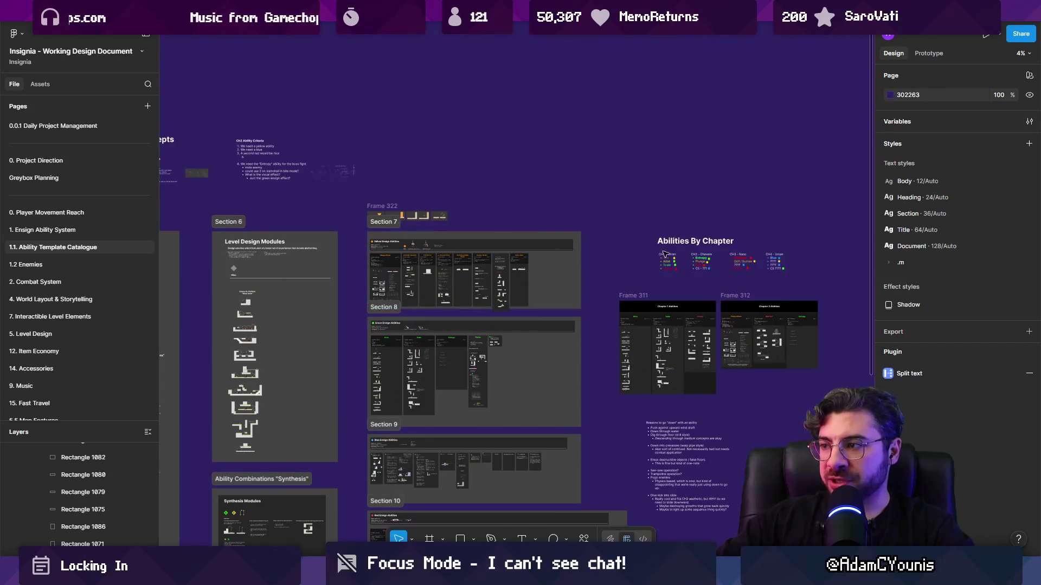
# Copy the yellow, green, red and blue squares into open space above the list
pyautogui.scroll(10, 657, 253)
pyautogui.moveTo(343, 304); pyautogui.dragTo(369, 66)
pyautogui.moveTo(344, 326); pyautogui.dragTo(459, 66)
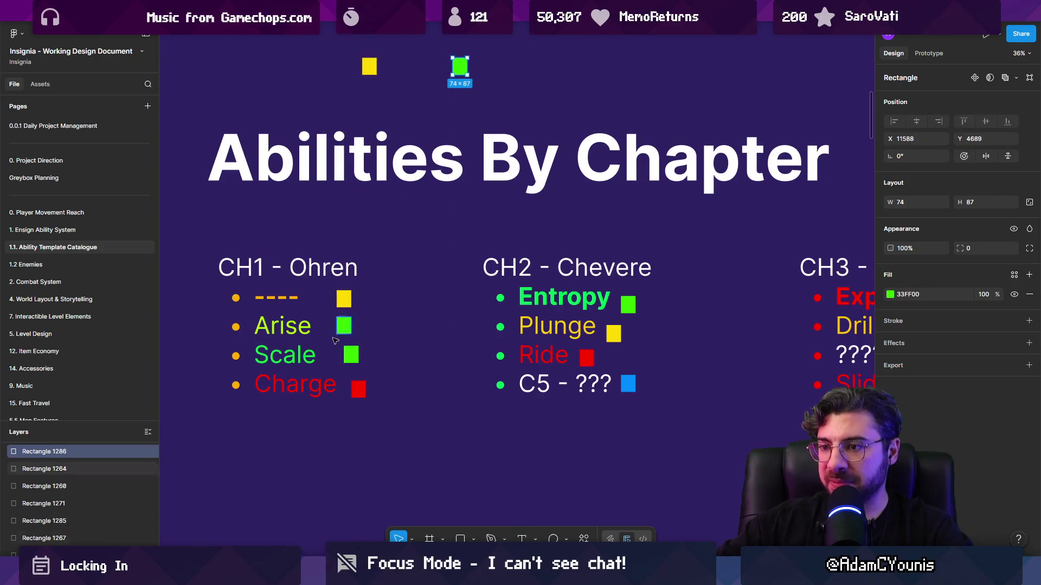
pyautogui.moveTo(358, 389); pyautogui.dragTo(534, 54)
pyautogui.moveTo(628, 384); pyautogui.dragTo(627, 45)
pyautogui.moveTo(610, 76); pyautogui.dragTo(584, 202)
pyautogui.scroll(5, 584, 203)
pyautogui.moveTo(217, 344)
pyautogui.mouseDown()
pyautogui.moveTo(355, 186)
pyautogui.moveTo(380, 202)
pyautogui.mouseUp()
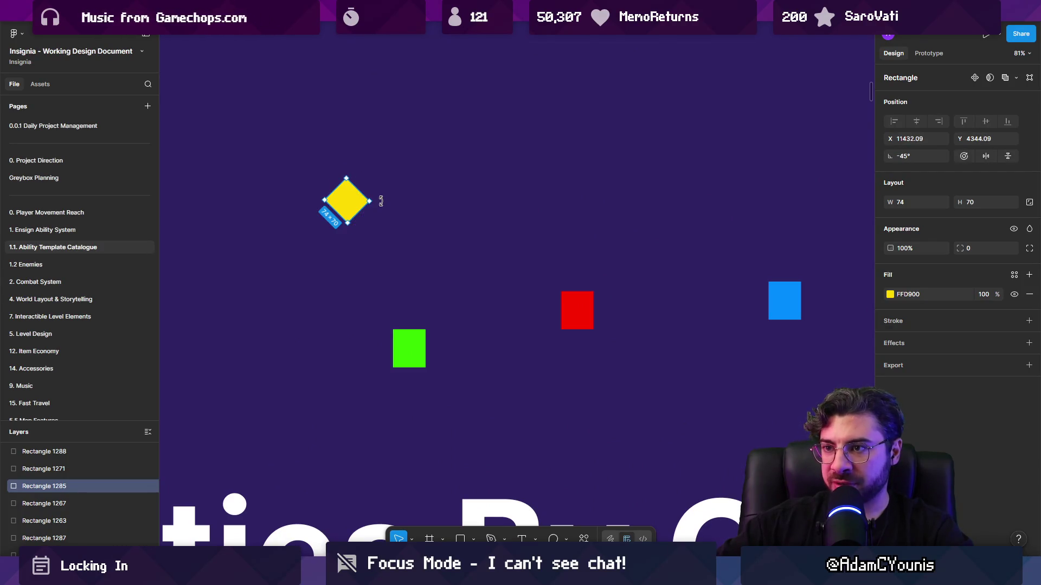
# Resize the yellow square to 64×64 and rotate it 45° into a diamond
pyautogui.hotkey('ctrl', 'z')
pyautogui.click(915, 204)
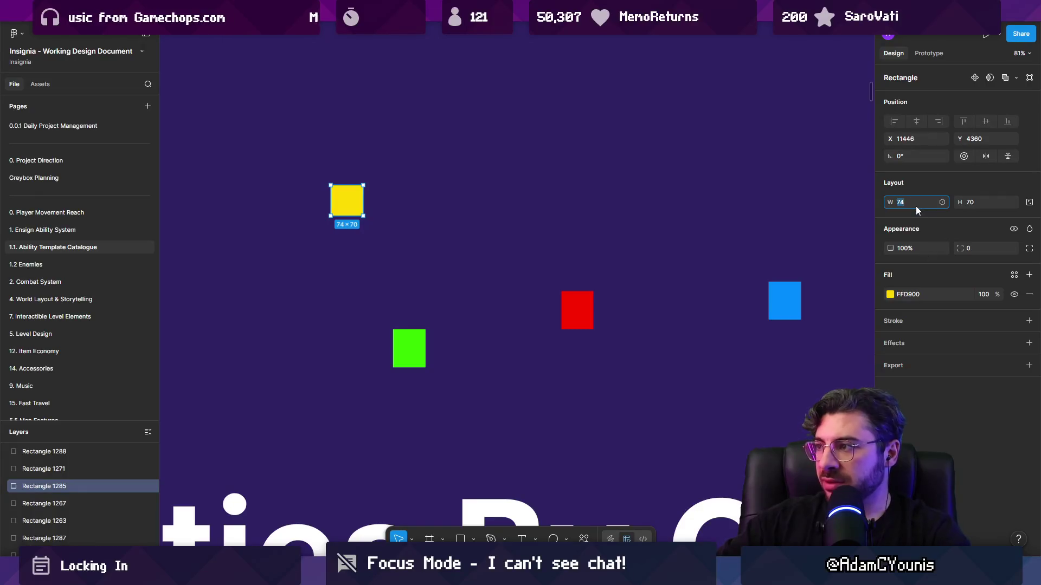
pyautogui.write('64')
pyautogui.press('Tab')
pyautogui.write('6')
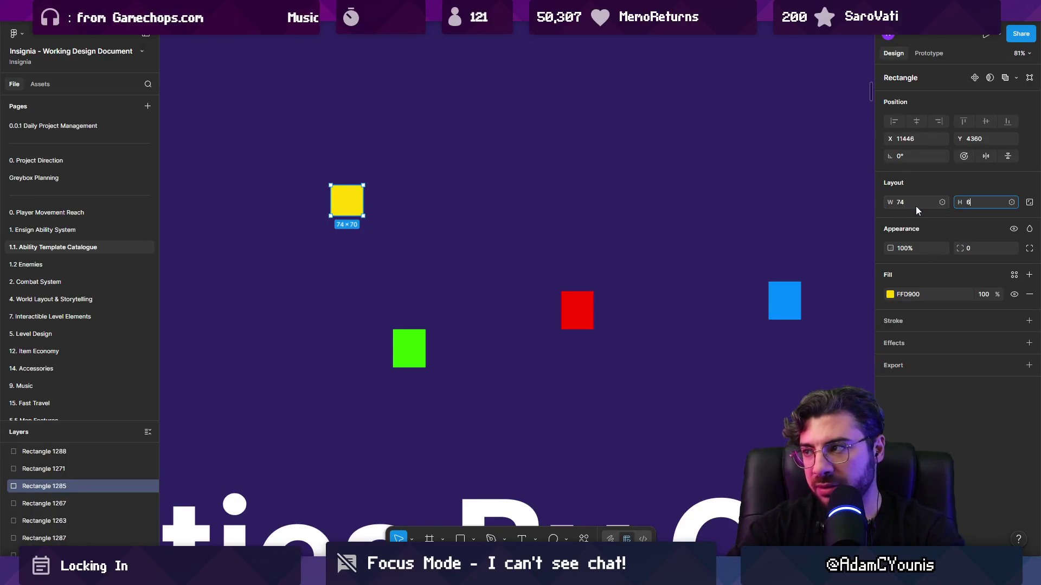
pyautogui.click(916, 207)
pyautogui.write('64')
pyautogui.press('Tab')
pyautogui.write('64')
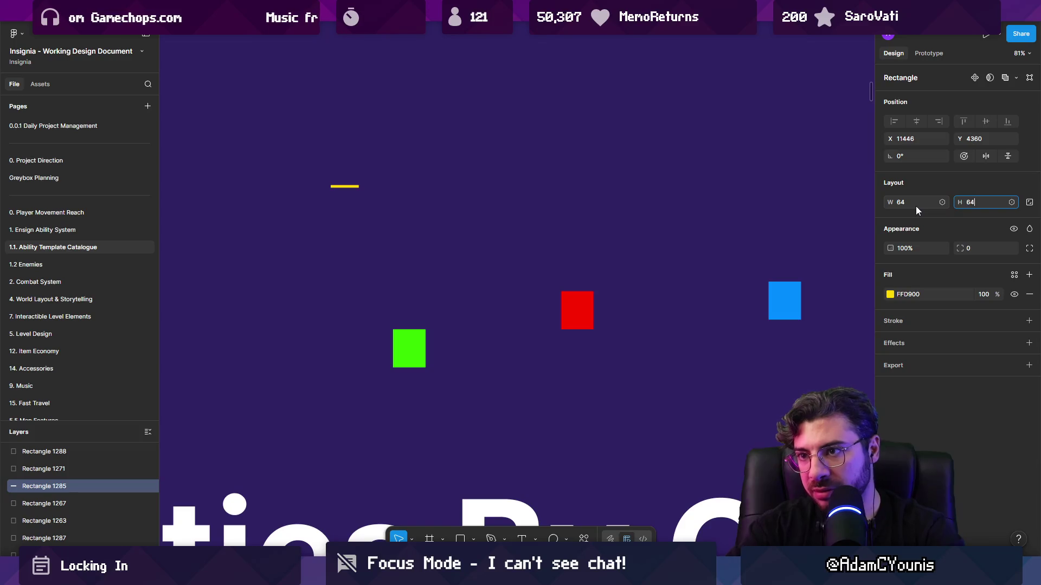
pyautogui.press('Return')
pyautogui.moveTo(364, 181); pyautogui.dragTo(348, 151)
# Duplicate the yellow diamond three times, recolouring the copies green, red and blue
pyautogui.moveTo(348, 202); pyautogui.dragTo(348, 247)
pyautogui.press('i')
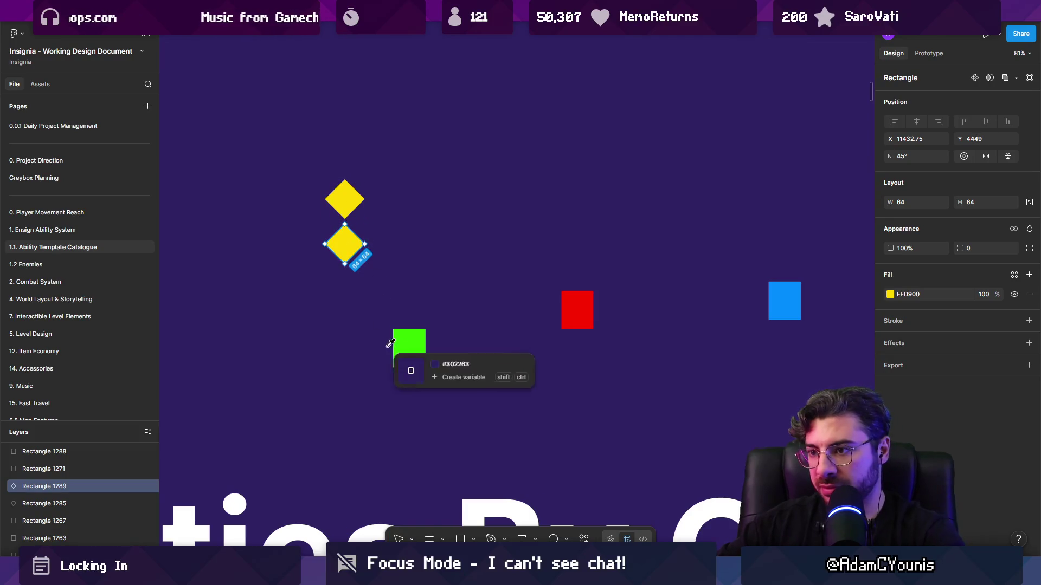
pyautogui.click(400, 347)
pyautogui.moveTo(351, 246)
pyautogui.mouseDown()
pyautogui.moveTo(379, 226)
pyautogui.moveTo(328, 226)
pyautogui.moveTo(365, 215)
pyautogui.moveTo(386, 223)
pyautogui.mouseUp()
pyautogui.press('i')
pyautogui.click(577, 313)
pyautogui.hotkey('ctrl', 'z')
pyautogui.press('i')
pyautogui.click(781, 291)
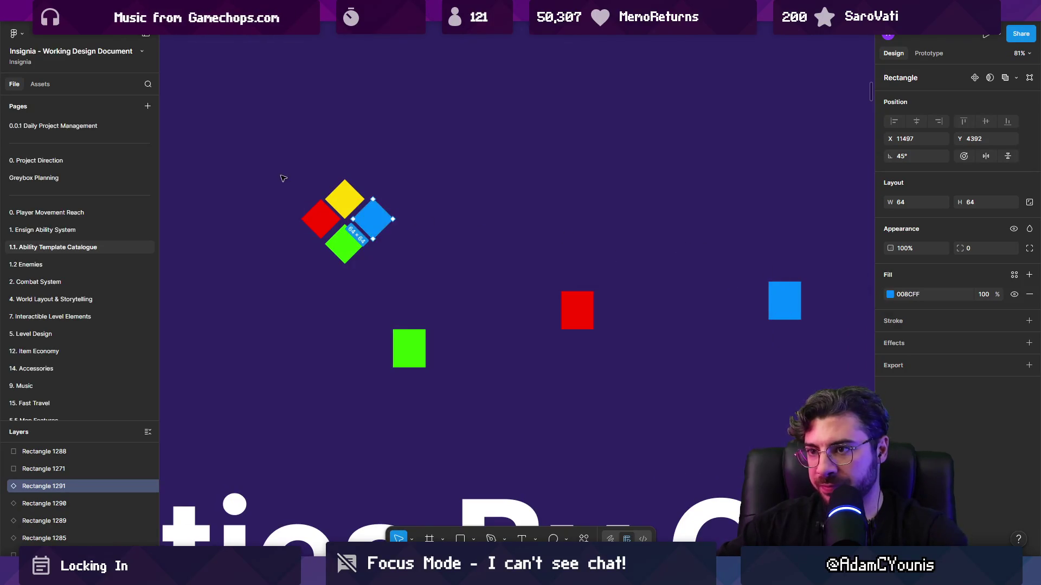
# Nudge the red diamond into place and select all four diamonds together
pyautogui.scroll(5, 298, 174)
pyautogui.click(384, 204)
pyautogui.moveTo(347, 253); pyautogui.dragTo(340, 253)
pyautogui.click(487, 277)
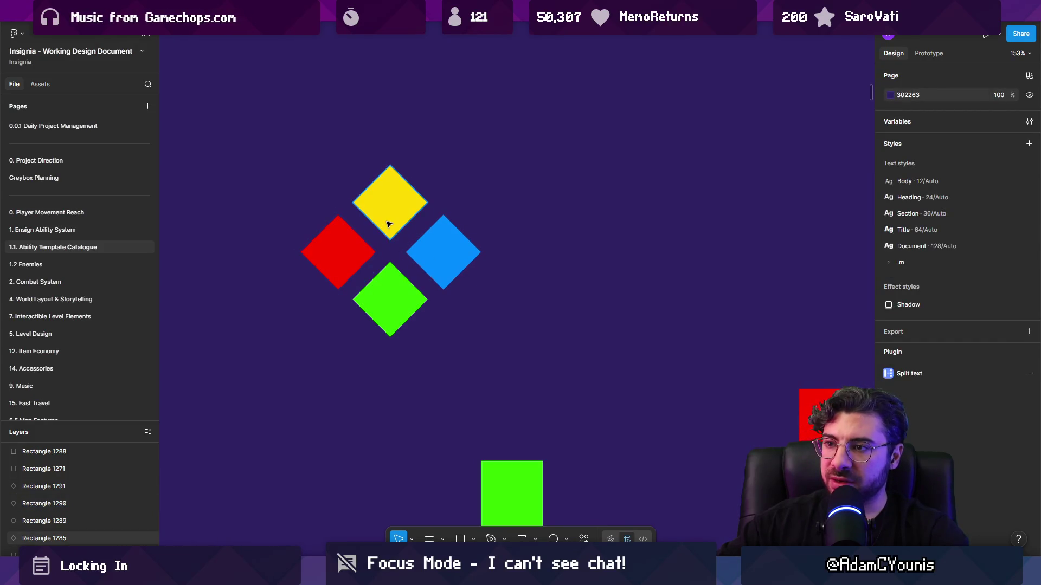
pyautogui.click(388, 224)
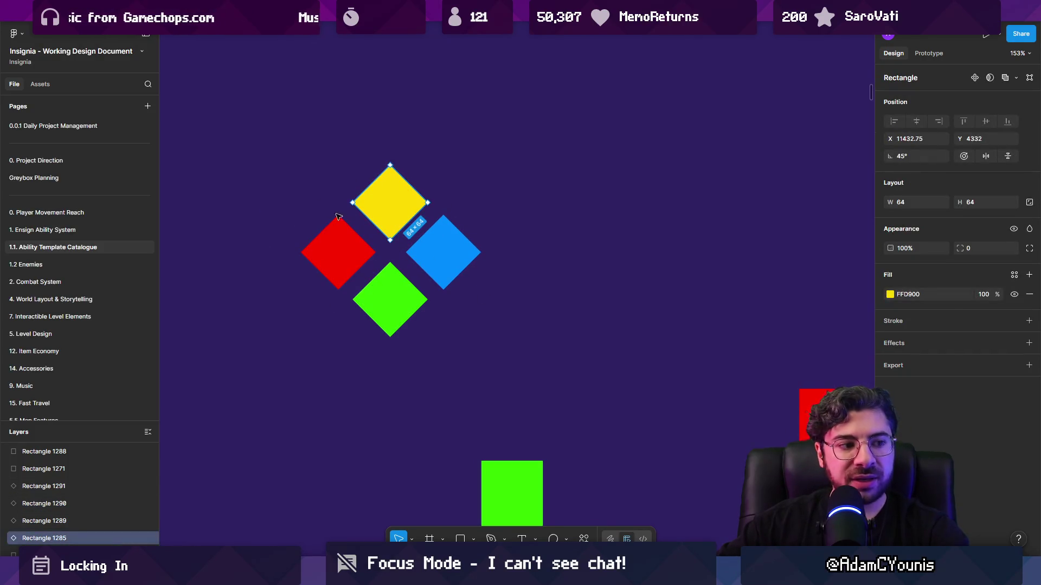
pyautogui.click(314, 245)
pyautogui.moveTo(289, 159)
pyautogui.mouseDown()
pyautogui.moveTo(319, 189)
pyautogui.moveTo(508, 280)
pyautogui.mouseUp()
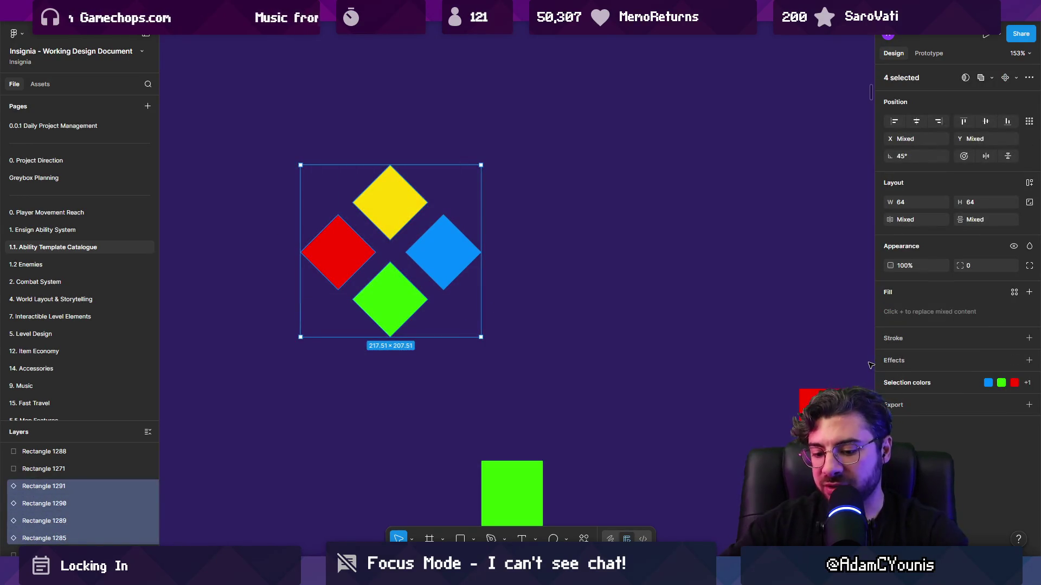
# Turn the four diamonds into 11-weight outlines and add filled copies slightly above them
pyautogui.hotkey('shift', 'x')
pyautogui.moveTo(955, 351); pyautogui.dragTo(970, 350)
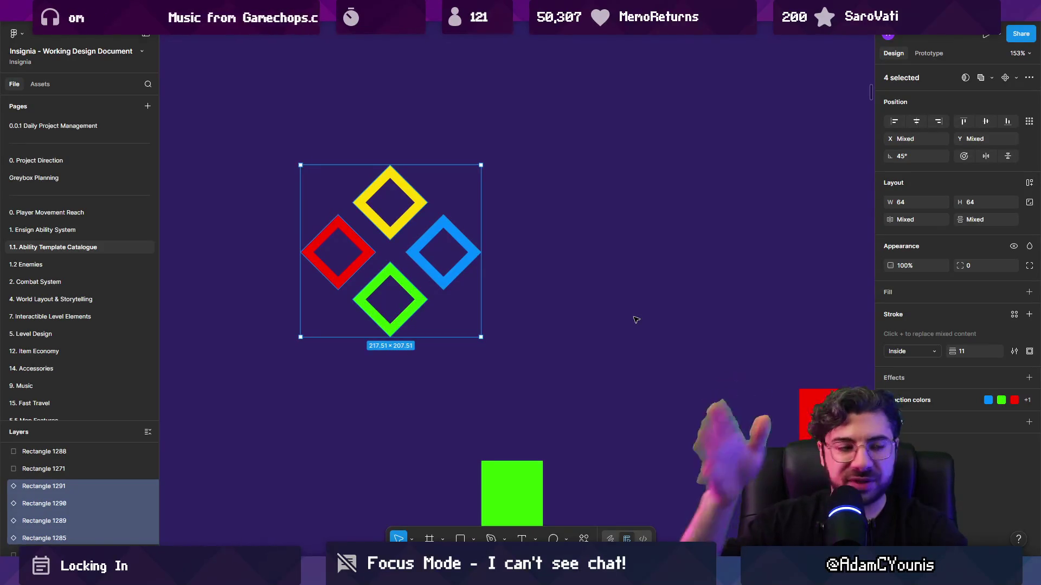
pyautogui.keyDown('alt'); pyautogui.moveTo(392, 285); pyautogui.dragTo(392, 257); pyautogui.keyUp('alt')
pyautogui.hotkey('shift', 'x')
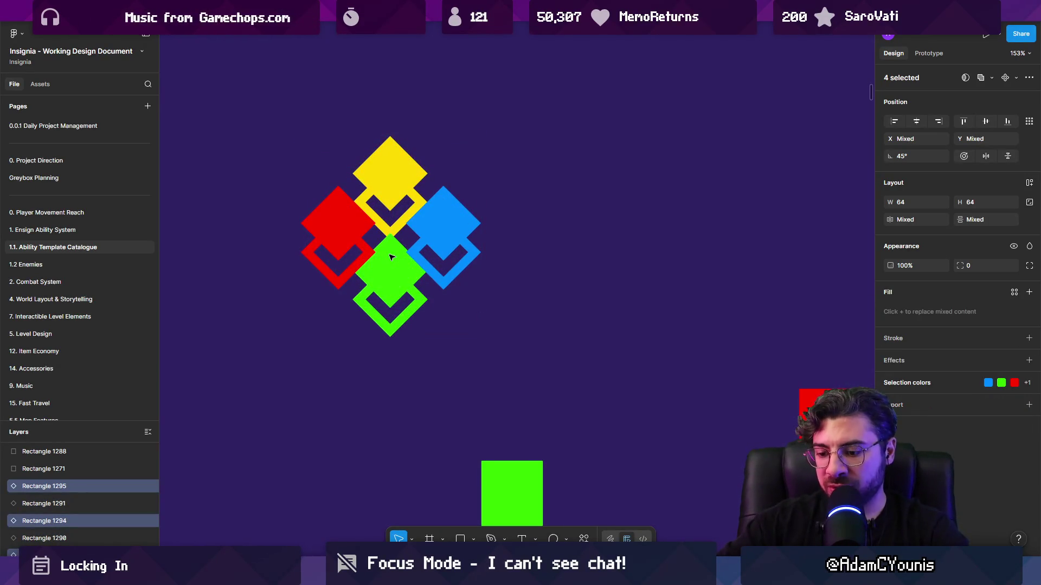
# Restore the filled red diamond onto its red outline, then select the blue, green and yellow outlines
pyautogui.click(590, 290)
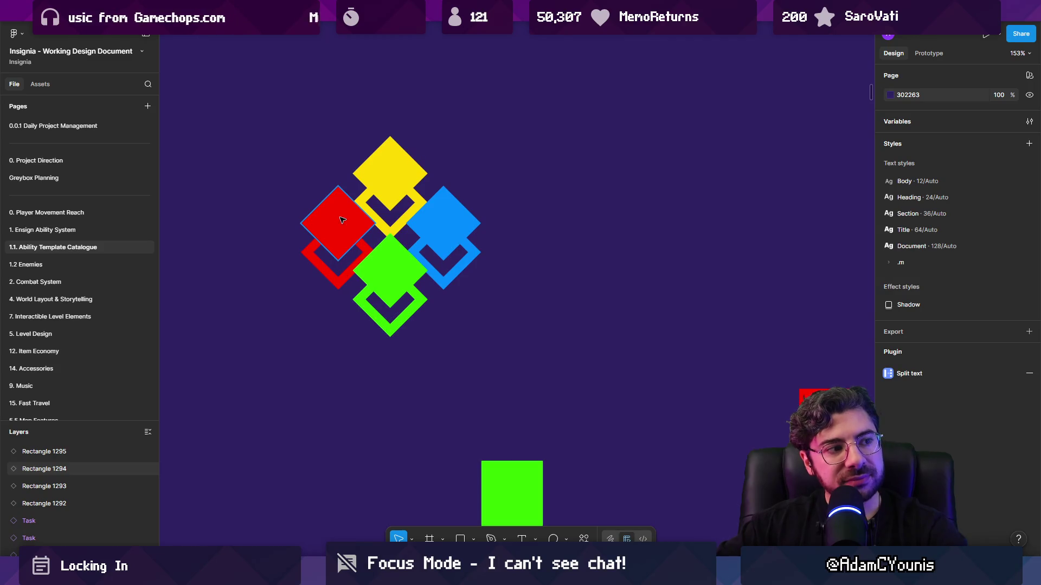
pyautogui.click(328, 268)
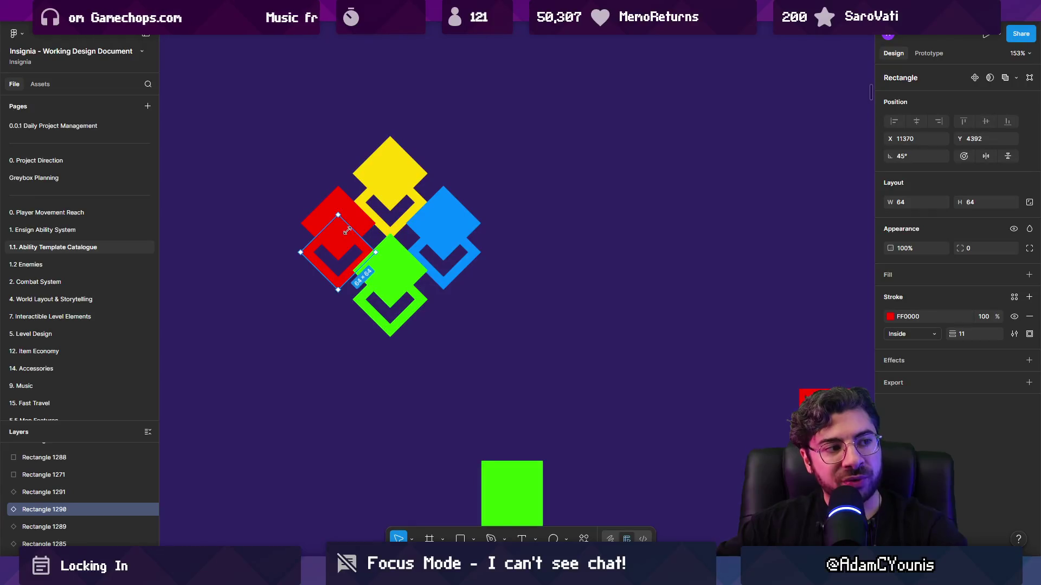
pyautogui.click(220, 225)
pyautogui.moveTo(334, 224)
pyautogui.mouseDown()
pyautogui.moveTo(328, 216)
pyautogui.moveTo(335, 223)
pyautogui.mouseUp()
pyautogui.click(321, 271)
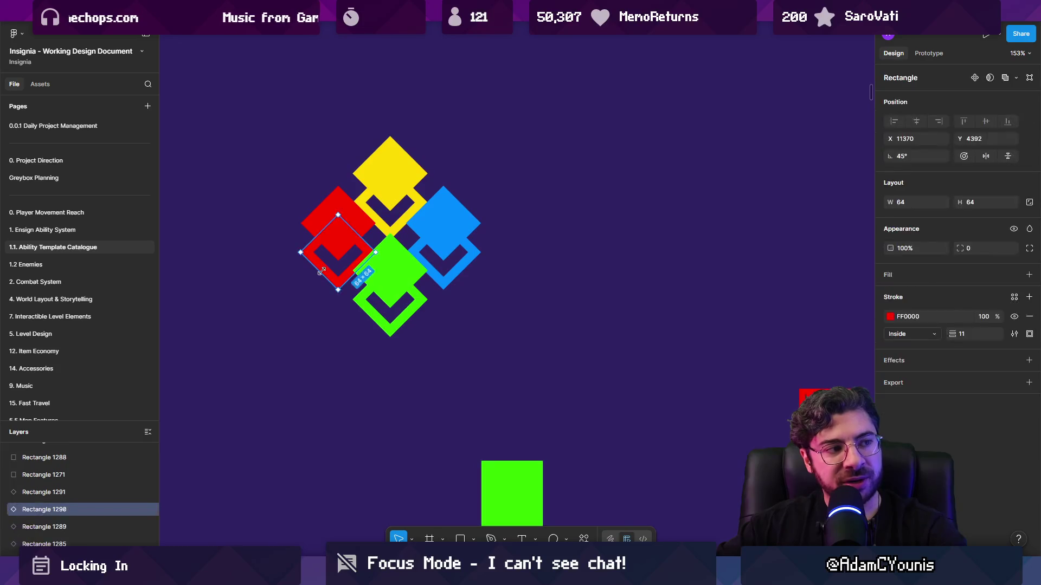
pyautogui.hotkey('ctrl', 'z')
pyautogui.hotkey('ctrl', 'z')
pyautogui.hotkey('ctrl', 'z')
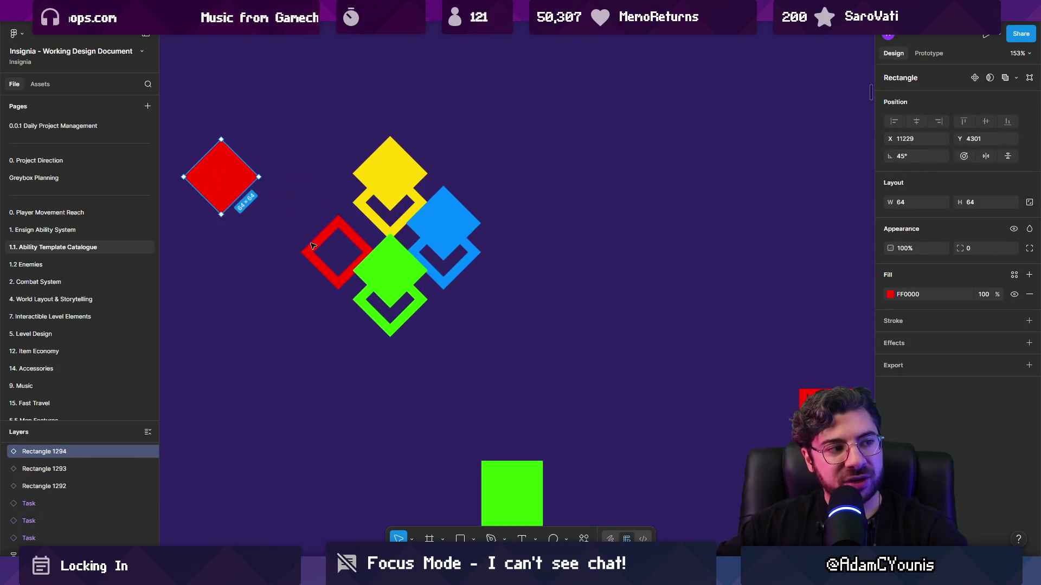
pyautogui.hotkey('ctrl', 'shift', 'z')
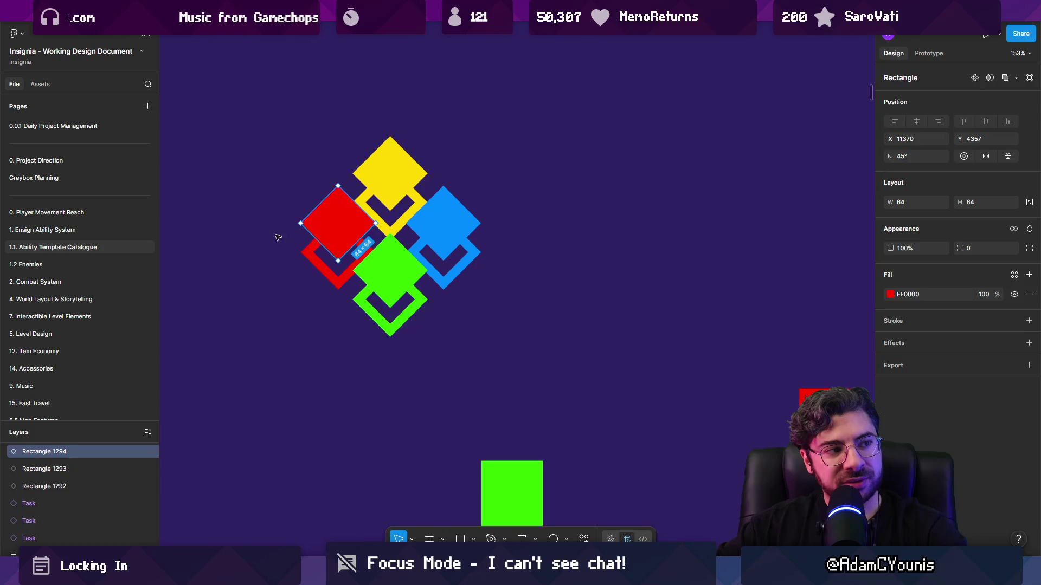
pyautogui.press('Escape')
pyautogui.keyDown('shift'); pyautogui.click(457, 286); pyautogui.keyUp('shift')
# Select the four outline diamonds, then check the blue filled and outline pair
pyautogui.keyDown('shift'); pyautogui.click(374, 198); pyautogui.keyUp('shift')
pyautogui.keyDown('shift'); pyautogui.click(324, 274); pyautogui.keyUp('shift')
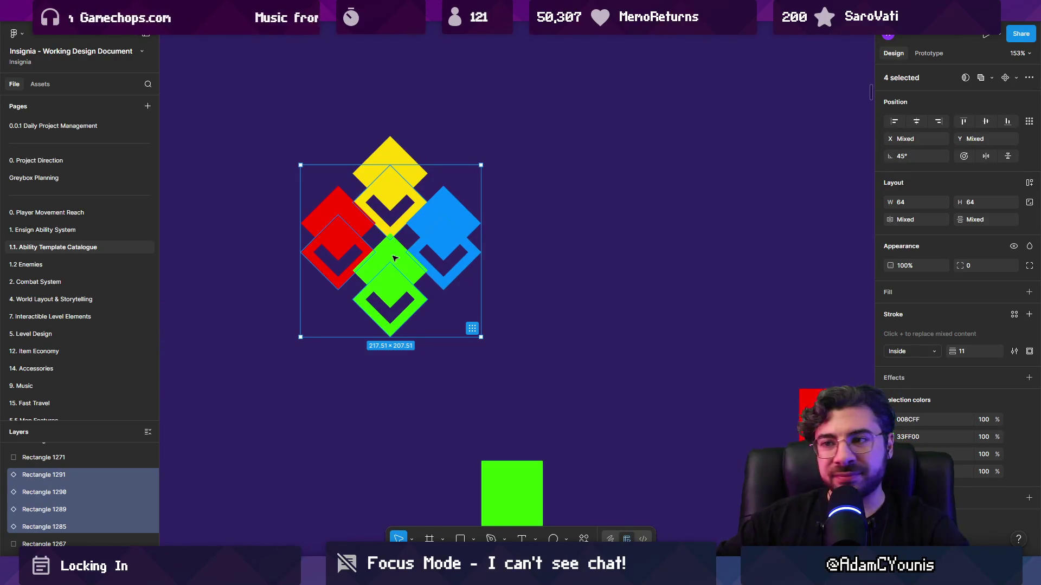
pyautogui.click(520, 270)
pyautogui.click(450, 241)
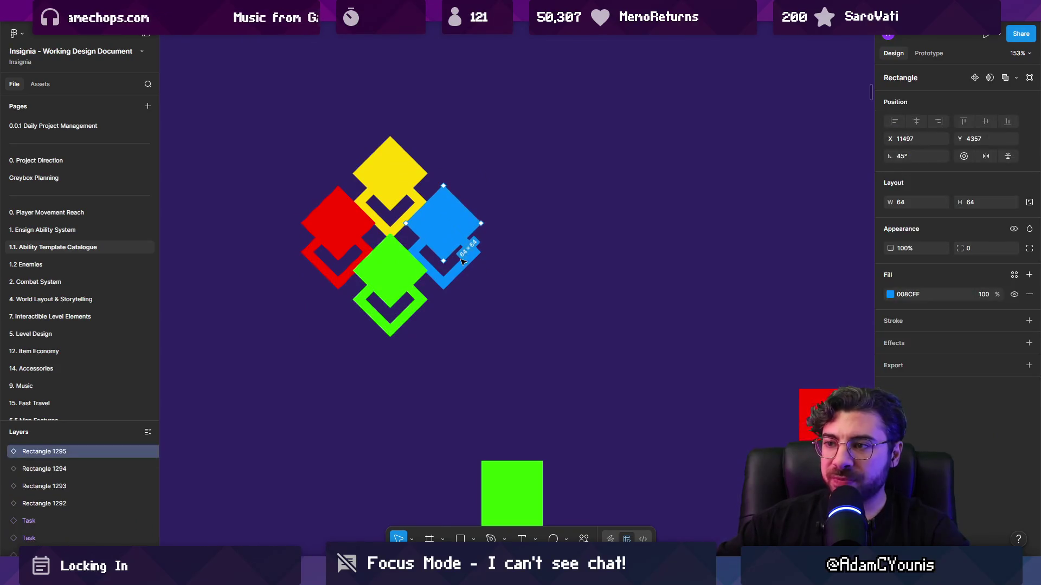
pyautogui.click(462, 275)
pyautogui.scroll(4, 454, 273)
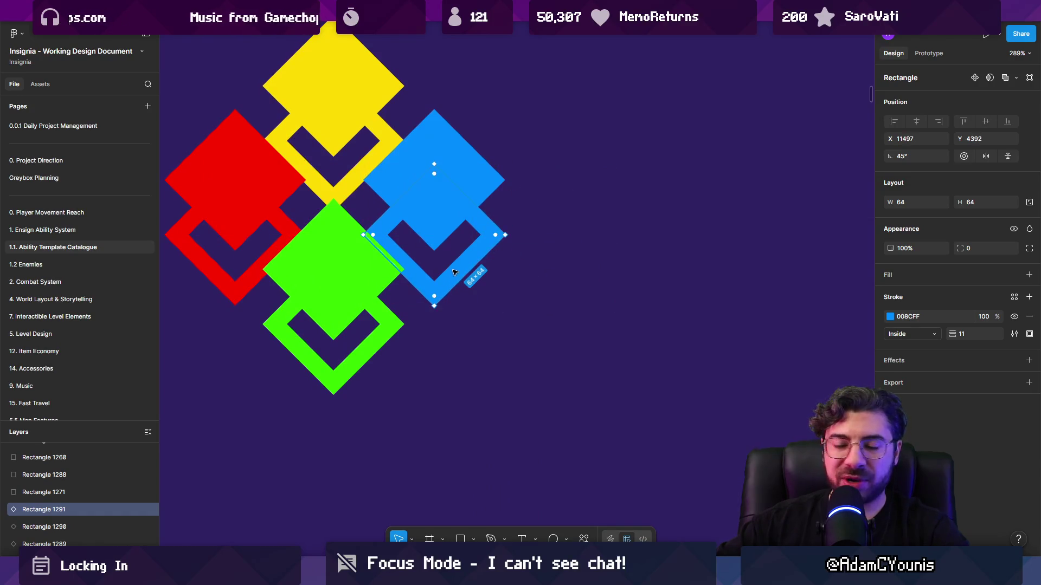
pyautogui.scroll(-10, 477, 275)
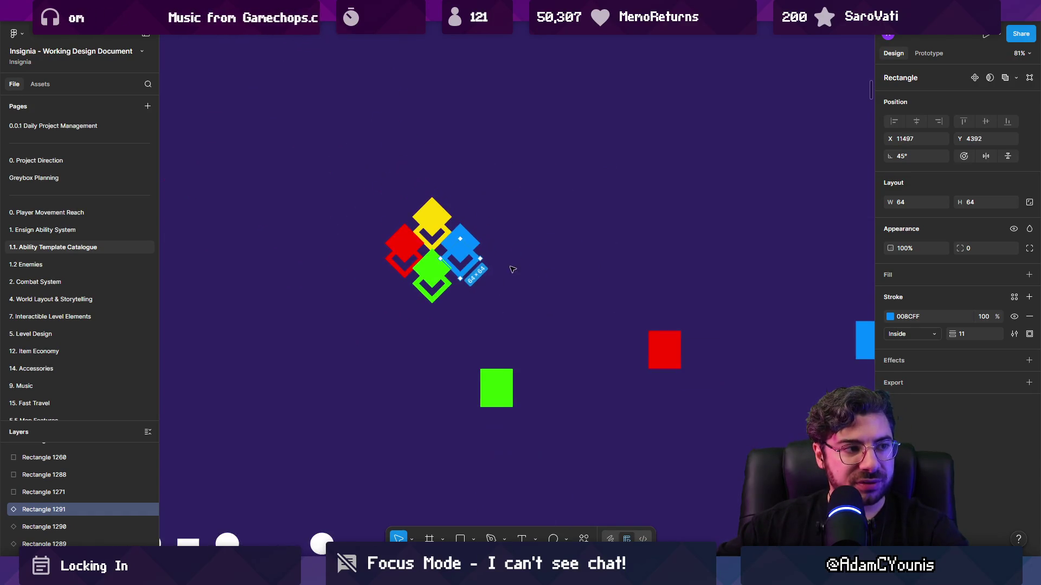
pyautogui.click(476, 271)
# Delete the three leftover green, red and blue squares and glance at the CH4 list
pyautogui.moveTo(401, 261); pyautogui.dragTo(675, 308)
pyautogui.press('Delete')
pyautogui.scroll(-5, 675, 308)
pyautogui.scroll(6, 643, 276)
pyautogui.scroll(3, 643, 277)
pyautogui.doubleClick(655, 271)
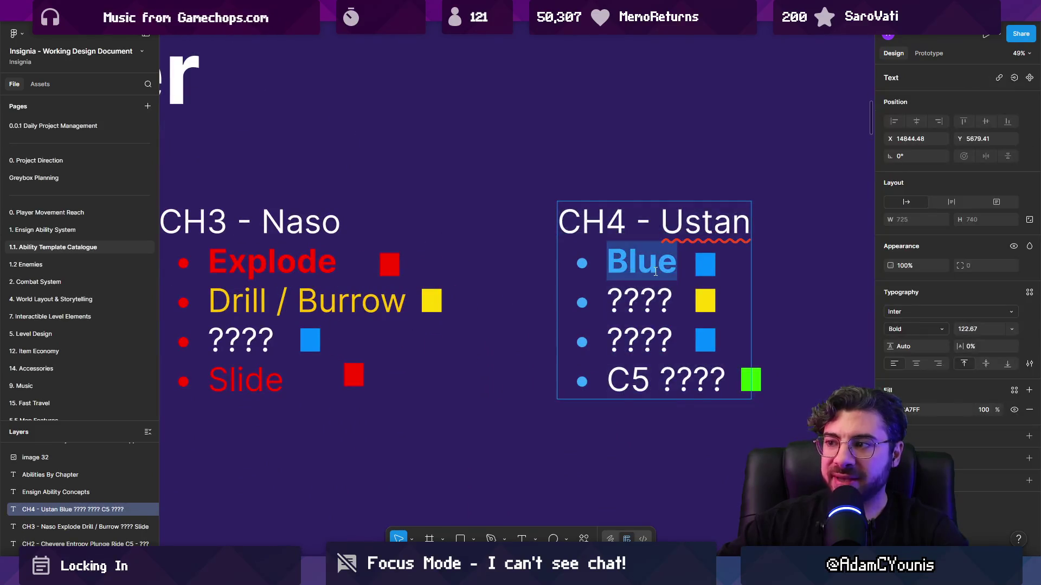
pyautogui.scroll(-5, 656, 271)
pyautogui.scroll(10, 438, 252)
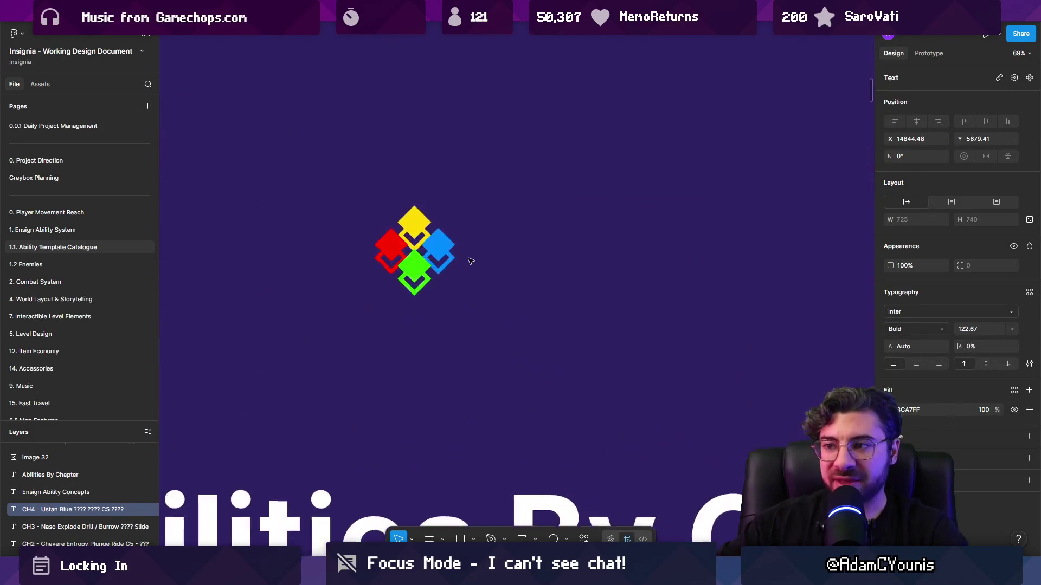
pyautogui.press('Escape')
pyautogui.scroll(5, 438, 252)
# Select the four filled diamonds and nudge them slightly lower onto their outlines
pyautogui.click(470, 244)
pyautogui.keyDown('shift'); pyautogui.click(418, 290); pyautogui.keyUp('shift')
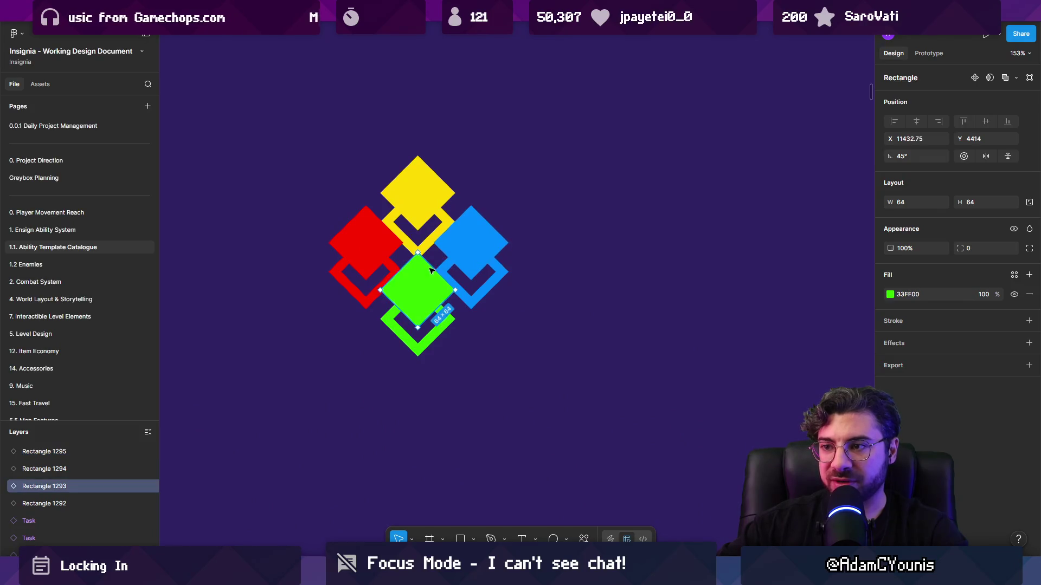
pyautogui.keyDown('shift'); pyautogui.click(374, 247); pyautogui.keyUp('shift')
pyautogui.keyDown('shift'); pyautogui.click(416, 202); pyautogui.keyUp('shift')
pyautogui.press('Down')
pyautogui.press('Down')
pyautogui.press('Down')
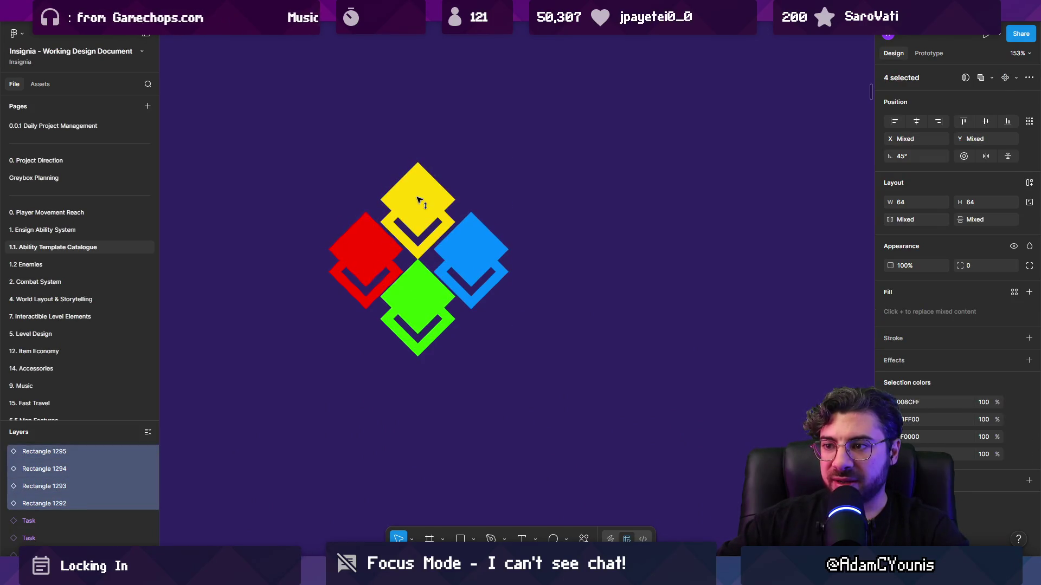
pyautogui.press('Up')
pyautogui.press('Up')
pyautogui.press('Up')
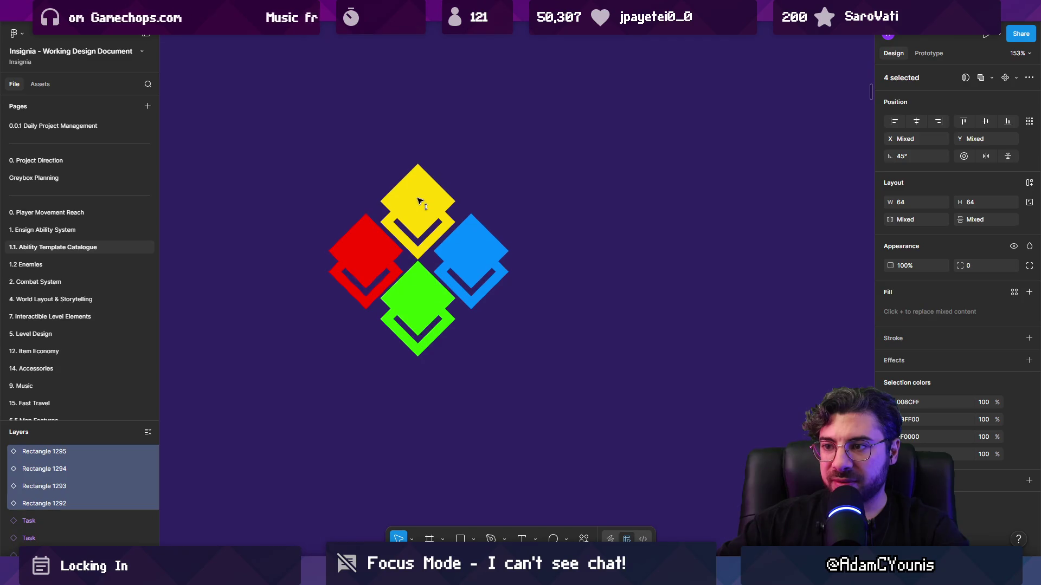
pyautogui.click(581, 203)
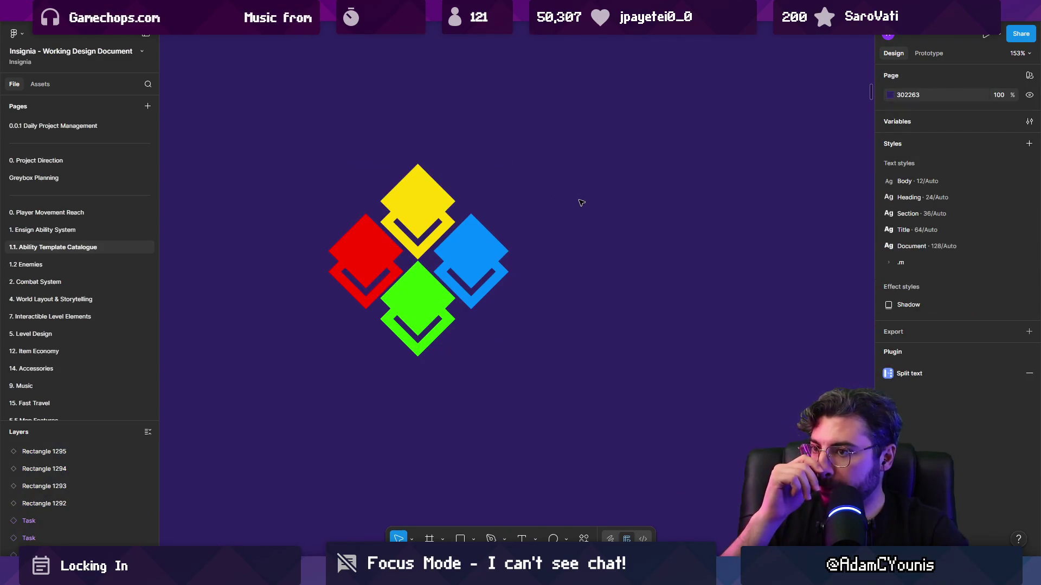
# Select all four-diamond logo pieces and scale them up proportionally with K
pyautogui.scroll(-3, 484, 256)
pyautogui.click(484, 254)
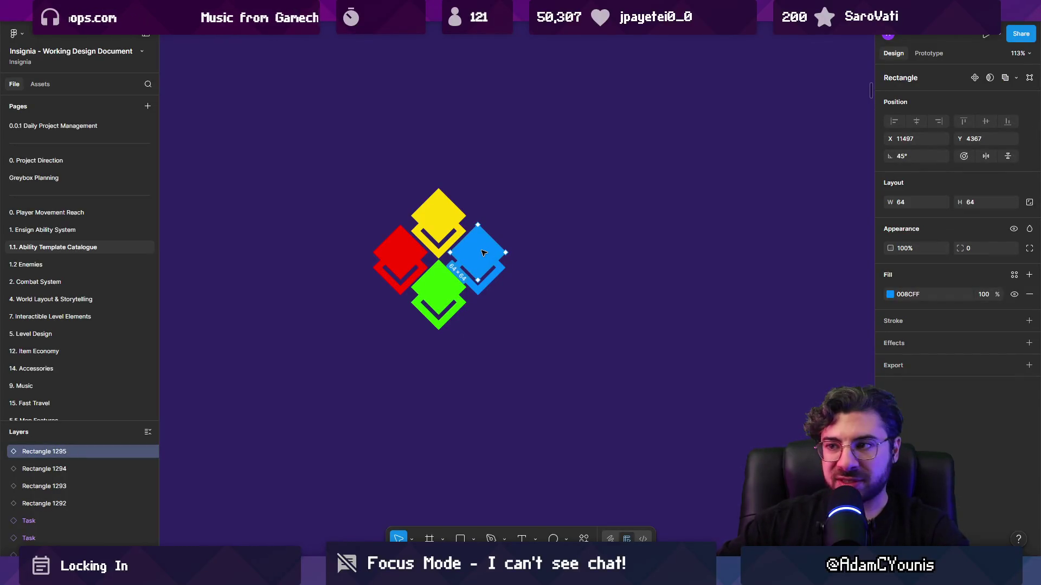
pyautogui.click(485, 295)
pyautogui.scroll(-3, 485, 295)
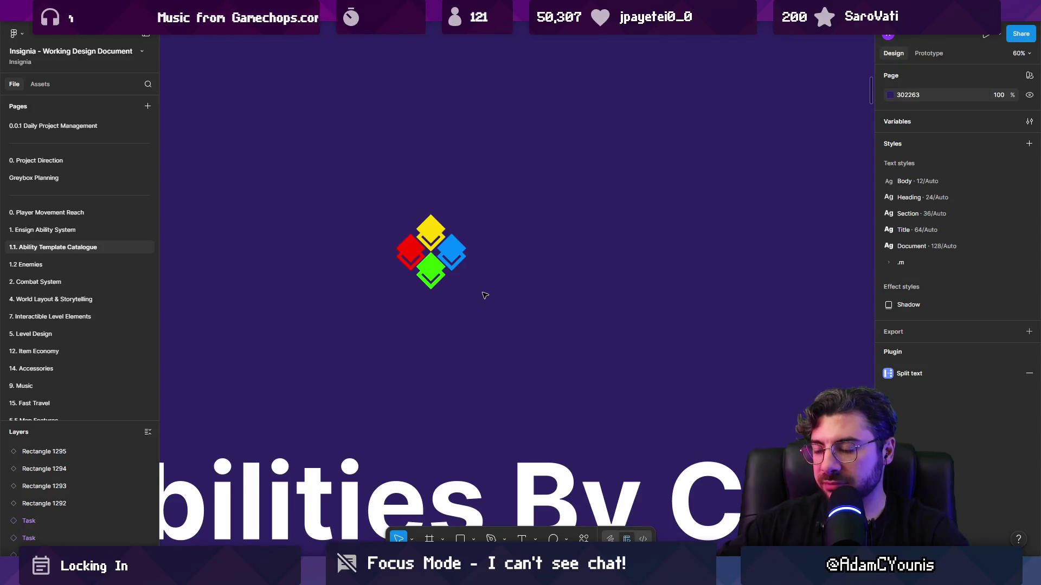
pyautogui.scroll(5, 455, 260)
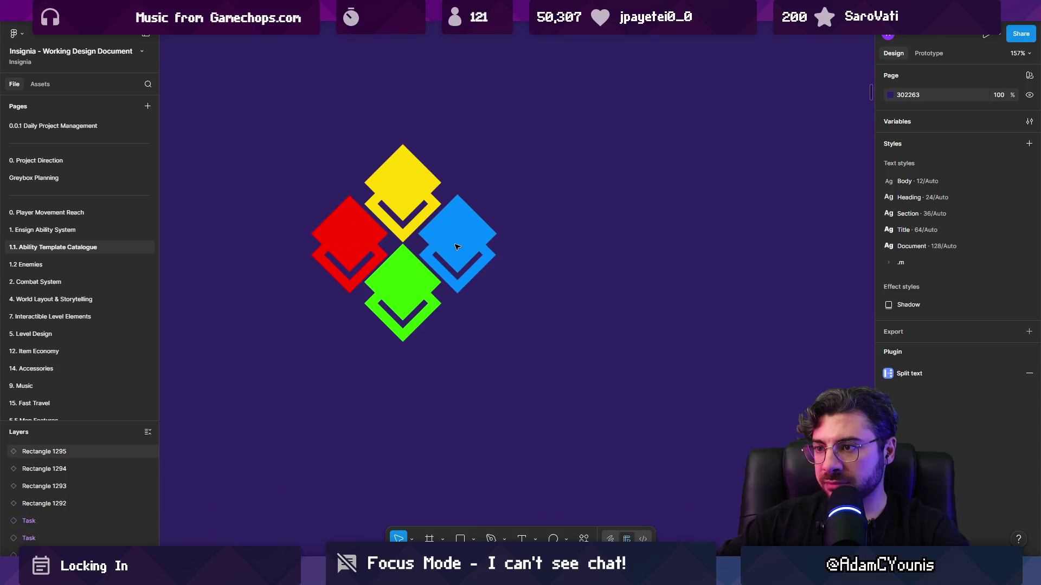
pyautogui.scroll(-10, 457, 245)
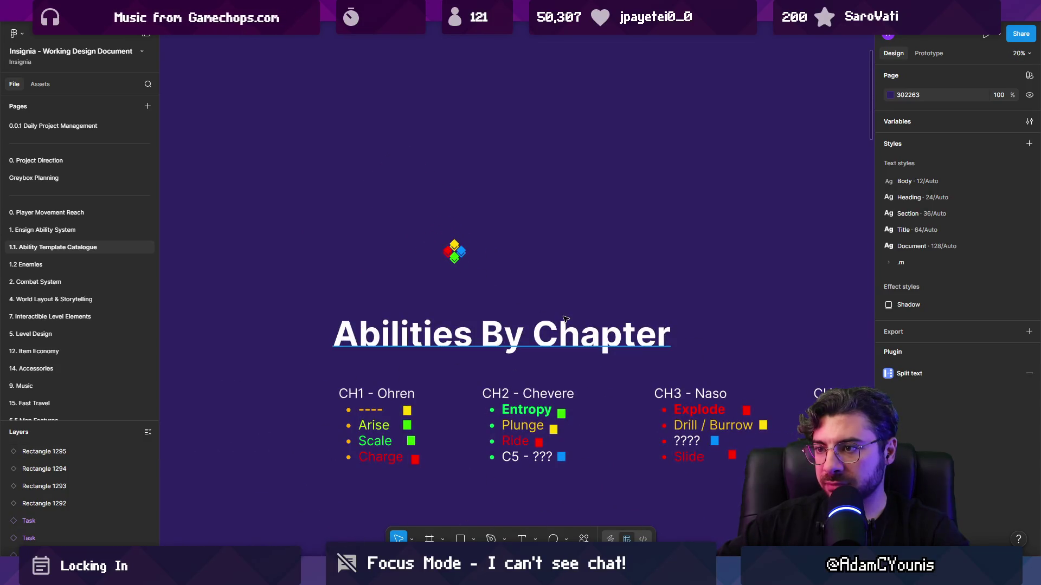
pyautogui.scroll(-2, 395, 201)
pyautogui.moveTo(396, 202)
pyautogui.mouseDown()
pyautogui.moveTo(452, 250)
pyautogui.moveTo(428, 237)
pyautogui.moveTo(436, 247)
pyautogui.moveTo(216, 385)
pyautogui.mouseUp()
pyautogui.press('k')
pyautogui.press('Escape')
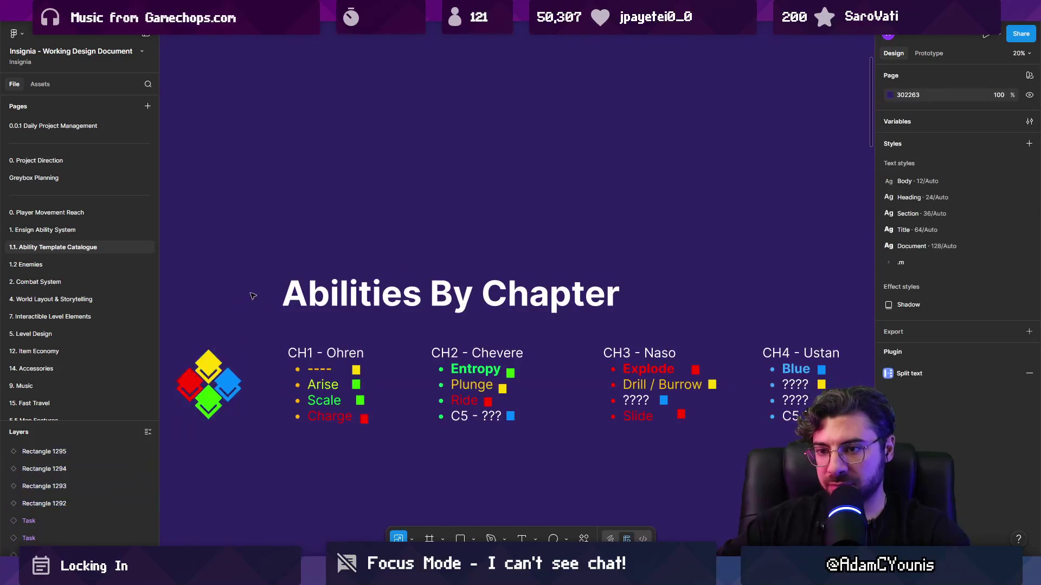
# Position the enlarged logo beside the CH1 - Ohren list under Abilities By Chapter
pyautogui.scroll(-5, 244, 293)
pyautogui.scroll(5, 361, 126)
pyautogui.hscroll(-10, 488, 190)
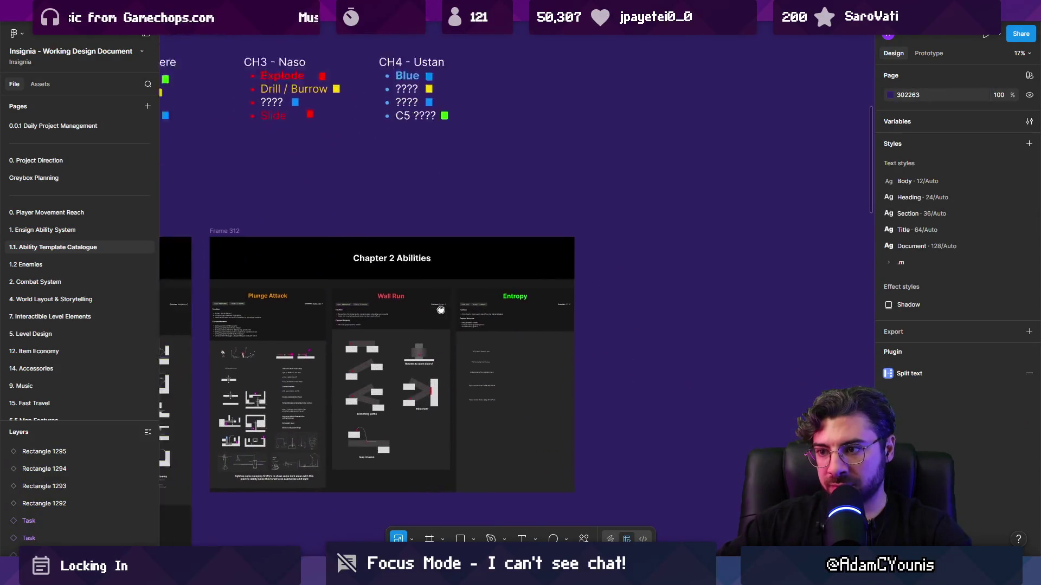
pyautogui.scroll(-5, 623, 238)
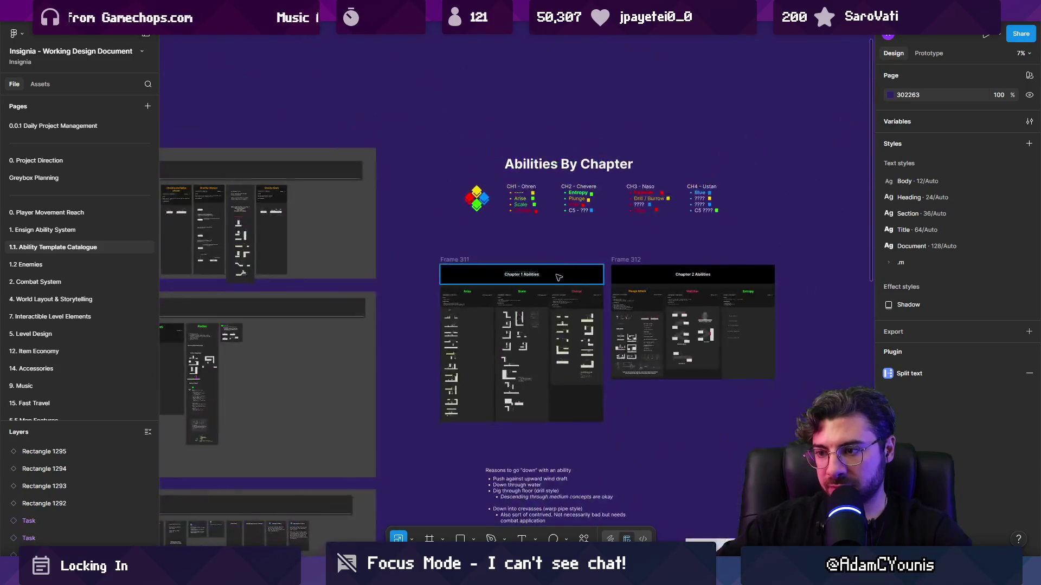
pyautogui.scroll(-3, 542, 271)
pyautogui.scroll(5, 449, 315)
pyautogui.scroll(5, 448, 315)
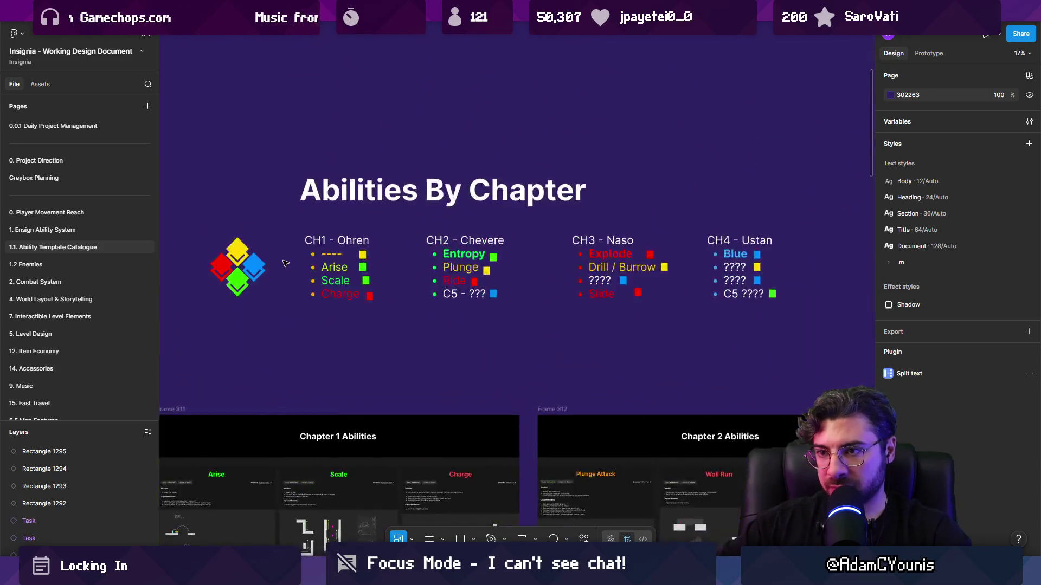
pyautogui.scroll(-3, 404, 289)
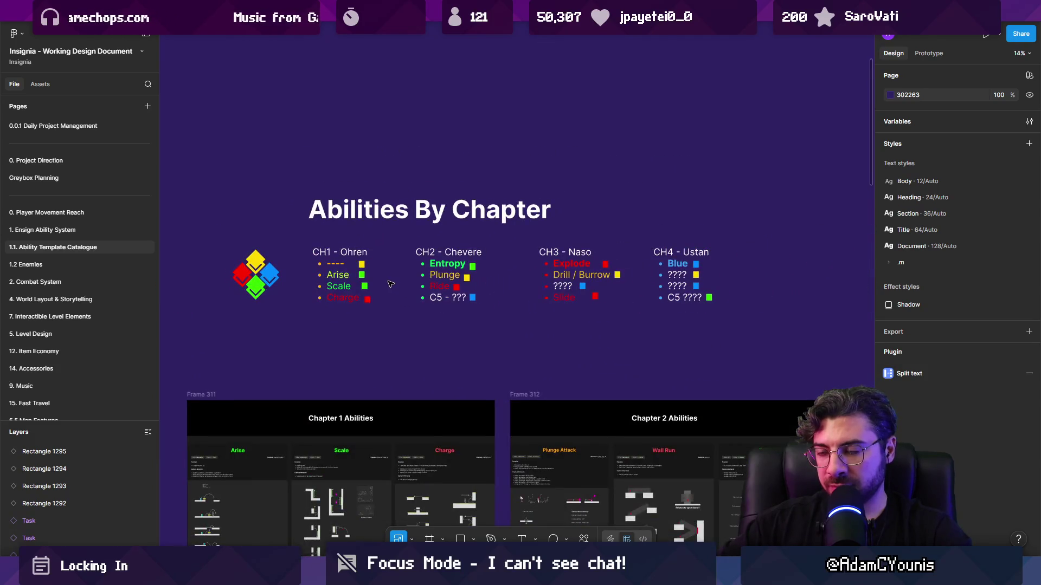
pyautogui.scroll(1, 391, 284)
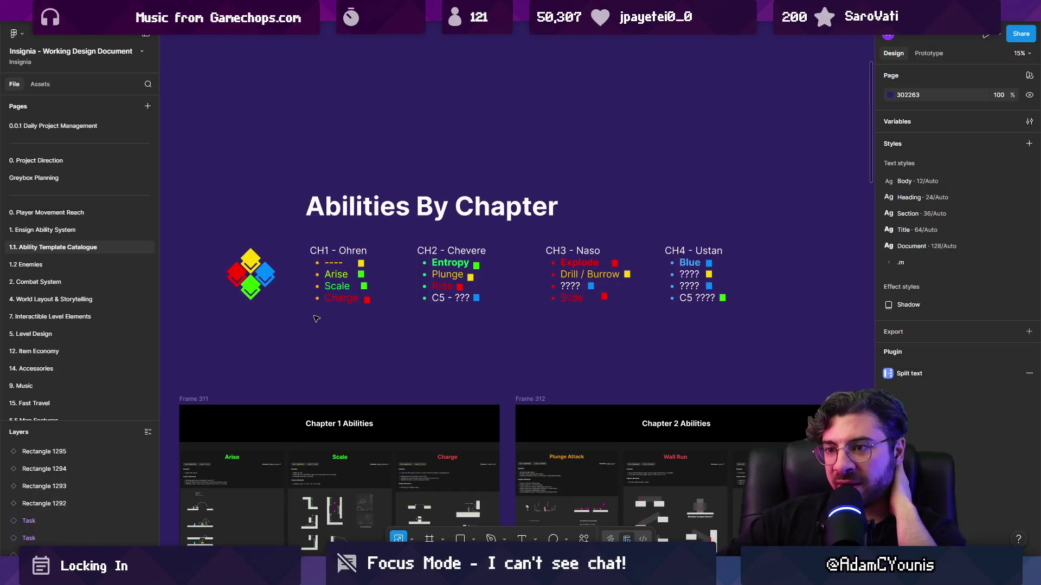
pyautogui.click(327, 301)
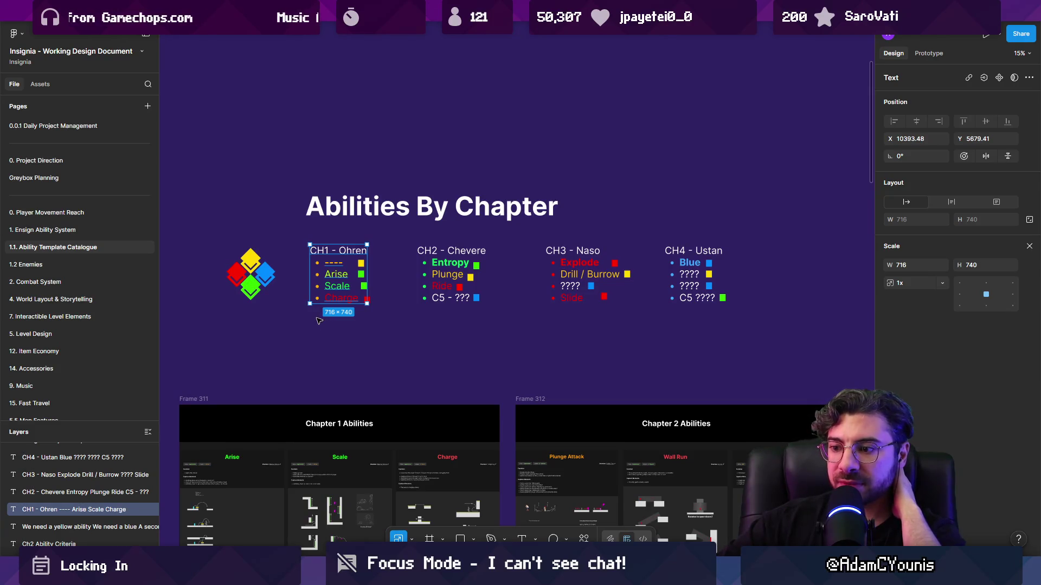
pyautogui.click(318, 321)
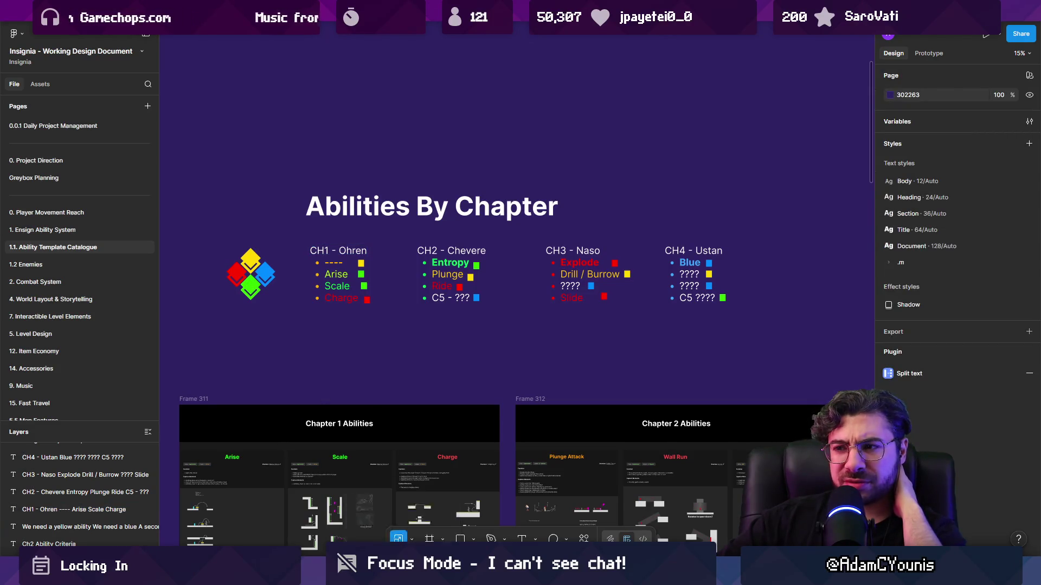
pyautogui.hotkey('alt', 'Tab')
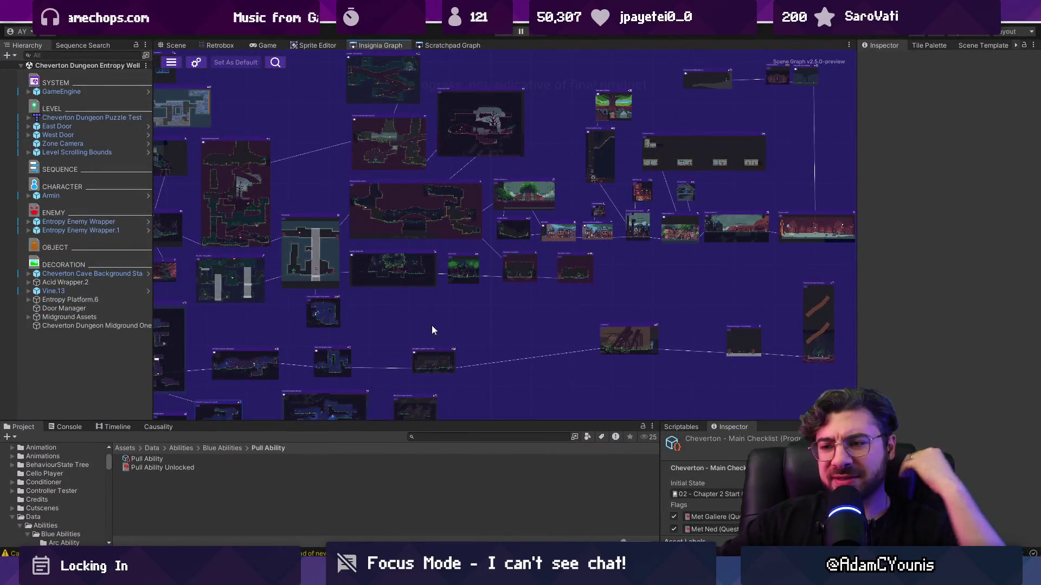
# Browse the Insignia Graph, then launch the Fork Git client from a Windows search for 'fork'
pyautogui.scroll(-5, 396, 281)
pyautogui.scroll(5, 464, 332)
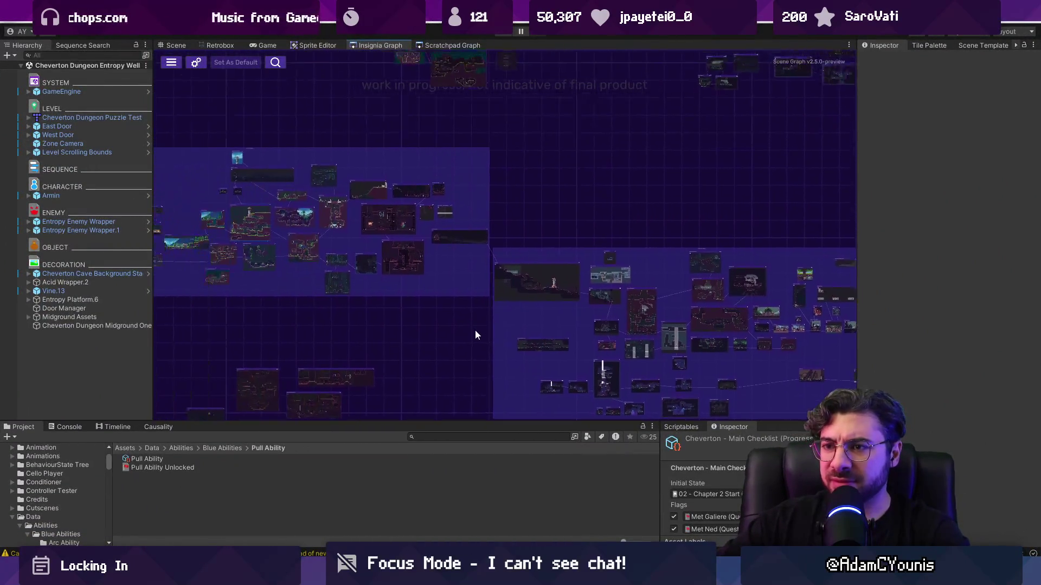
pyautogui.scroll(5, 379, 282)
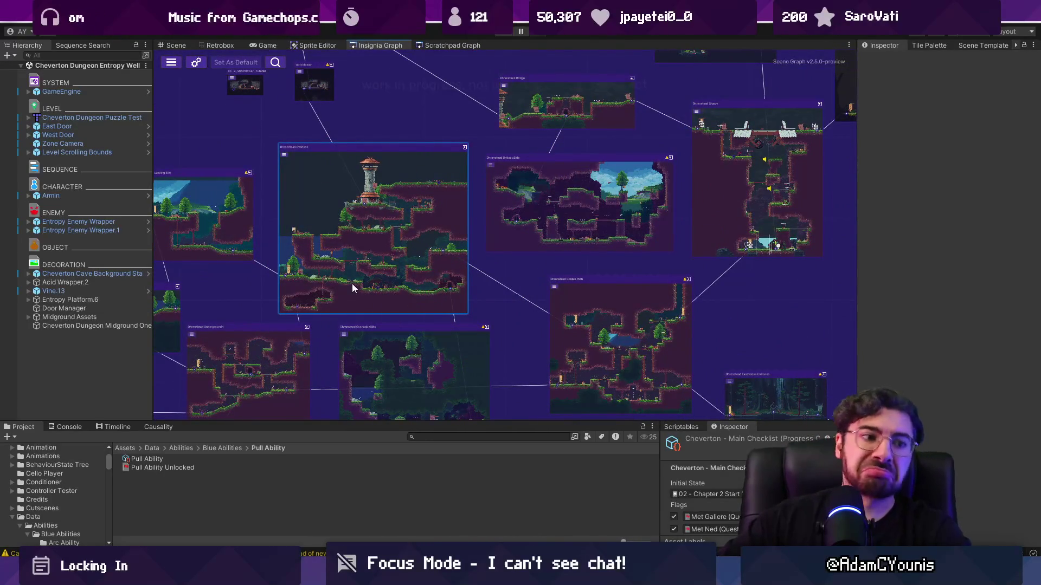
pyautogui.press('super')
pyautogui.write('fork')
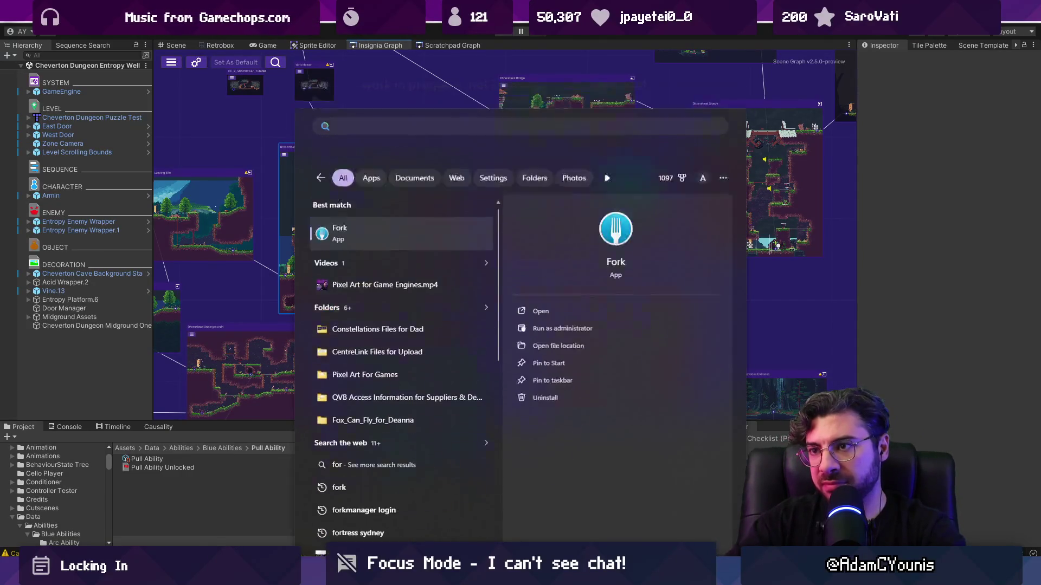
pyautogui.press('Return')
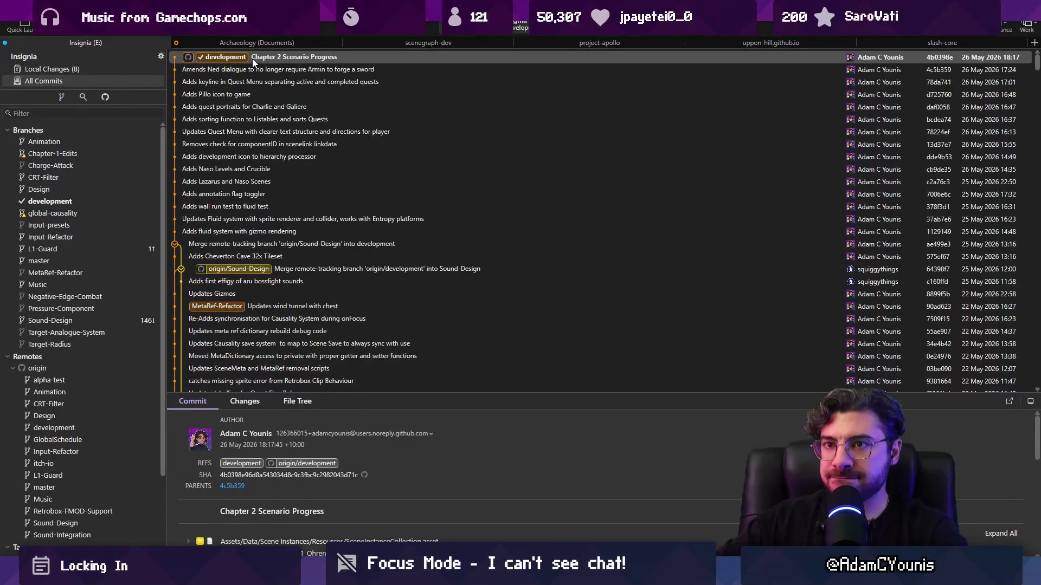
# Discard the local renderTexture file changes in Fork's Local Changes view
pyautogui.click(101, 67)
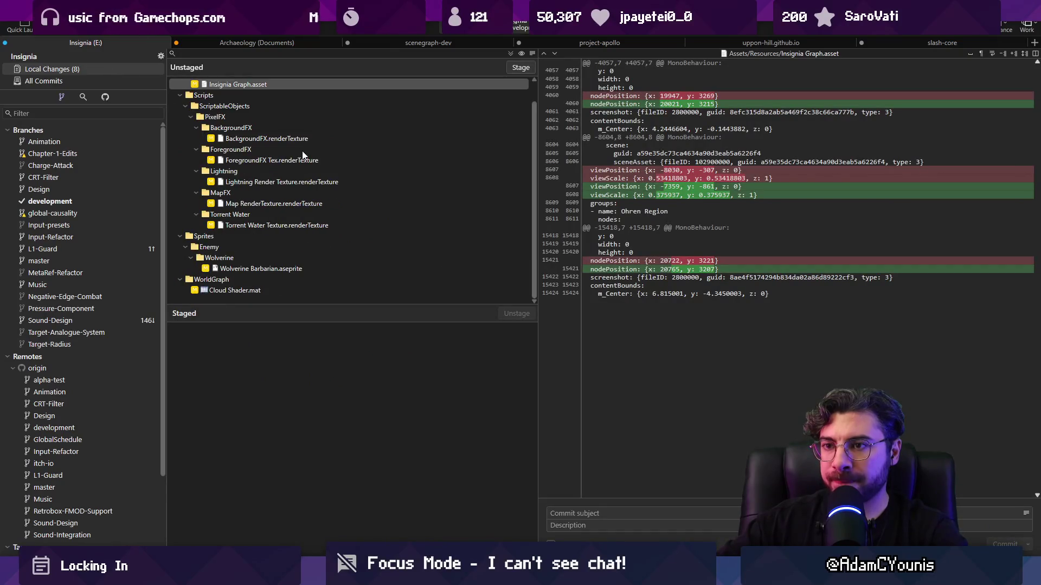
pyautogui.click(293, 247)
pyautogui.keyDown('shift'); pyautogui.click(282, 160); pyautogui.keyUp('shift')
pyautogui.press('Delete')
pyautogui.press('Return')
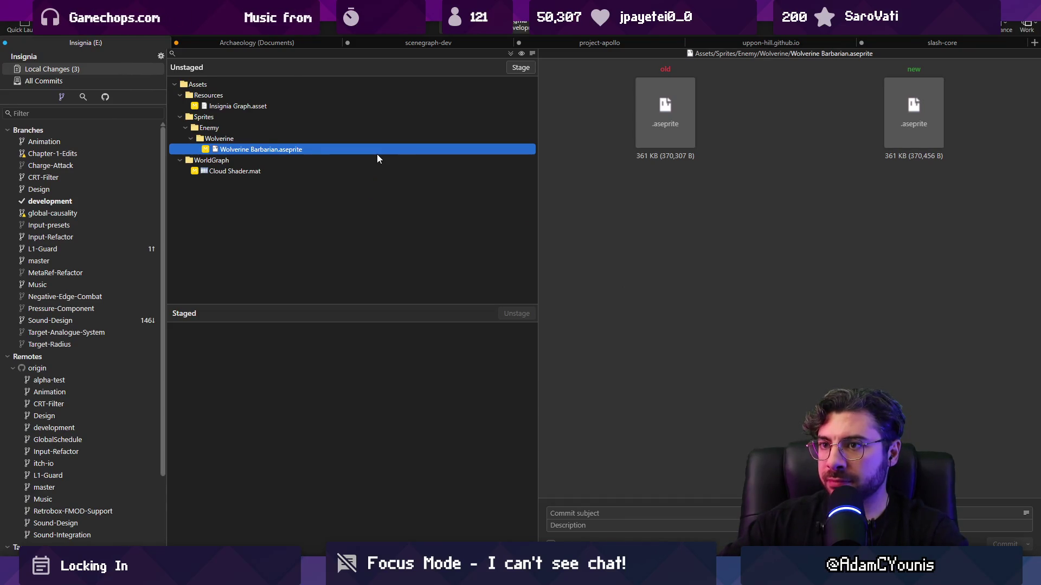
# Stage all remaining changes and commit them as 'Updates wolverine Barbarian'
pyautogui.click(520, 68)
pyautogui.click(597, 513)
pyautogui.write('Updates wolverine Barbarian')
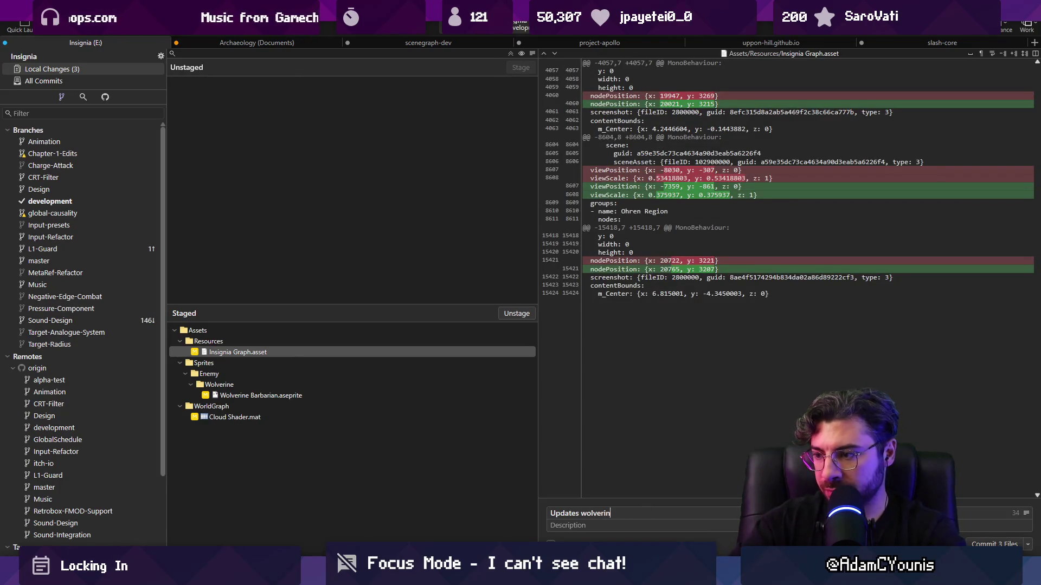
pyautogui.hotkey('ctrl', 'Return')
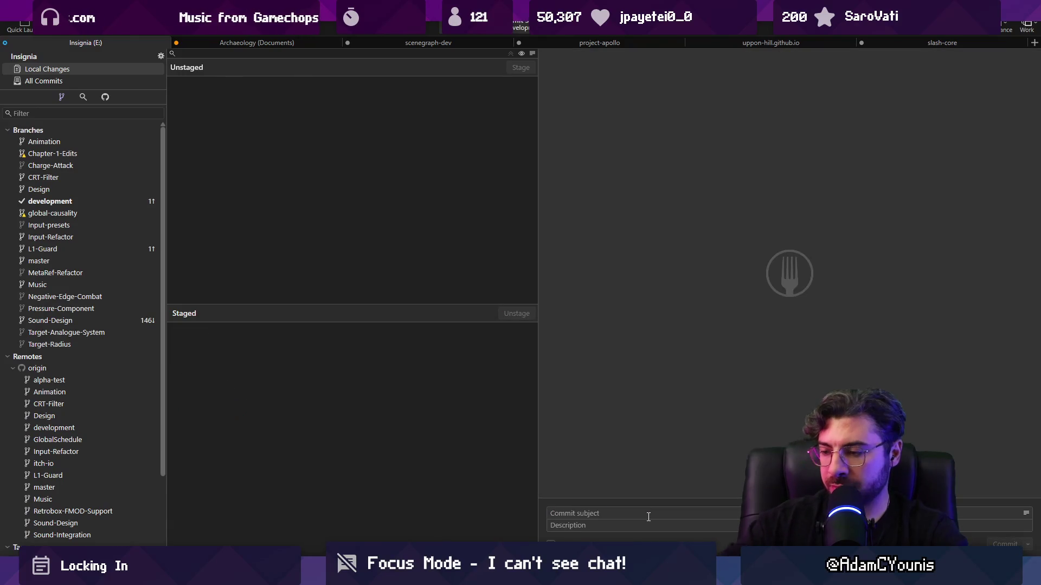
pyautogui.hotkey('alt', 'Tab')
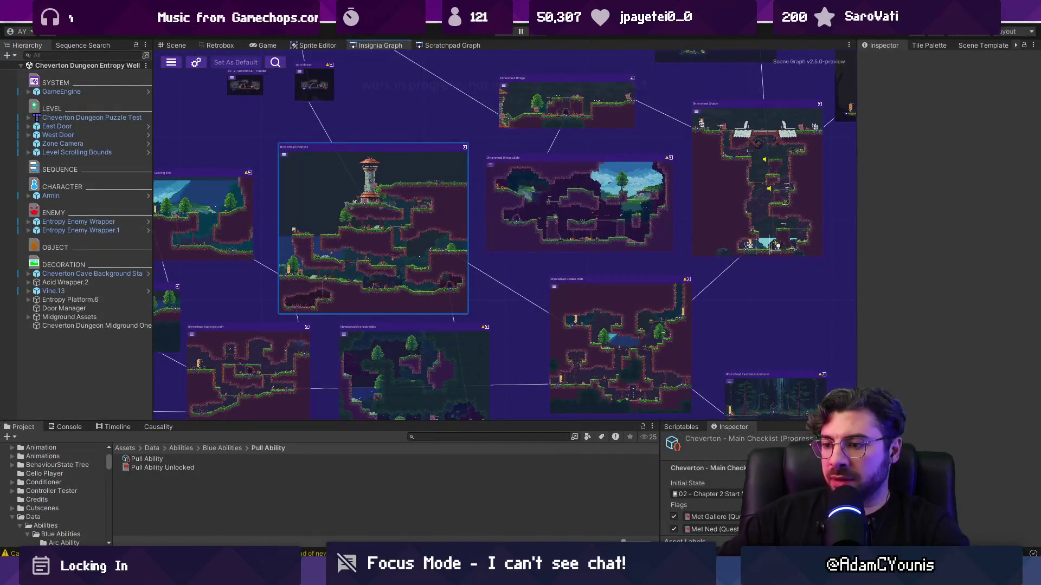
pyautogui.hotkey('alt', 'Tab')
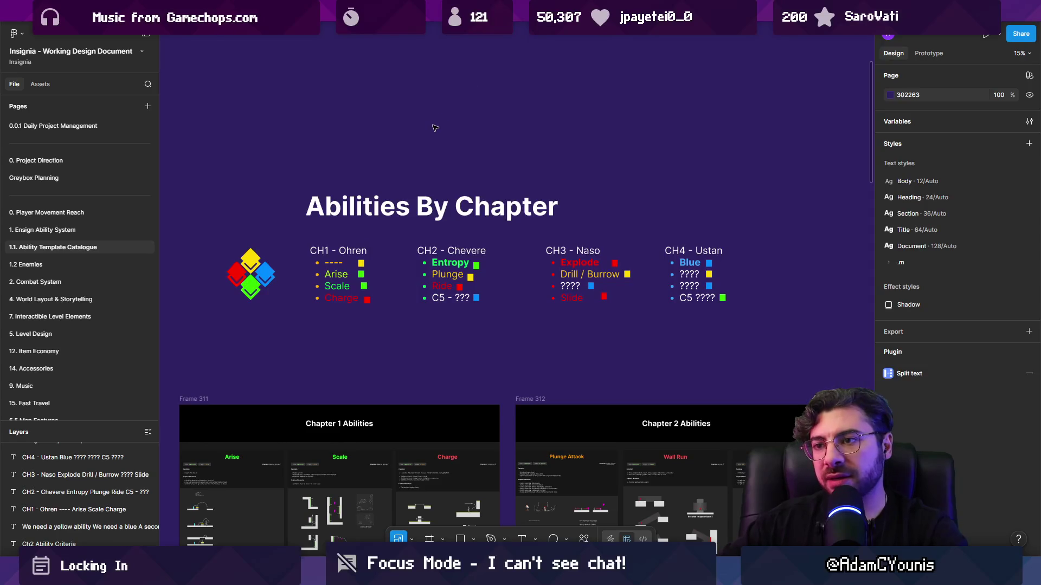
pyautogui.scroll(-3, 433, 129)
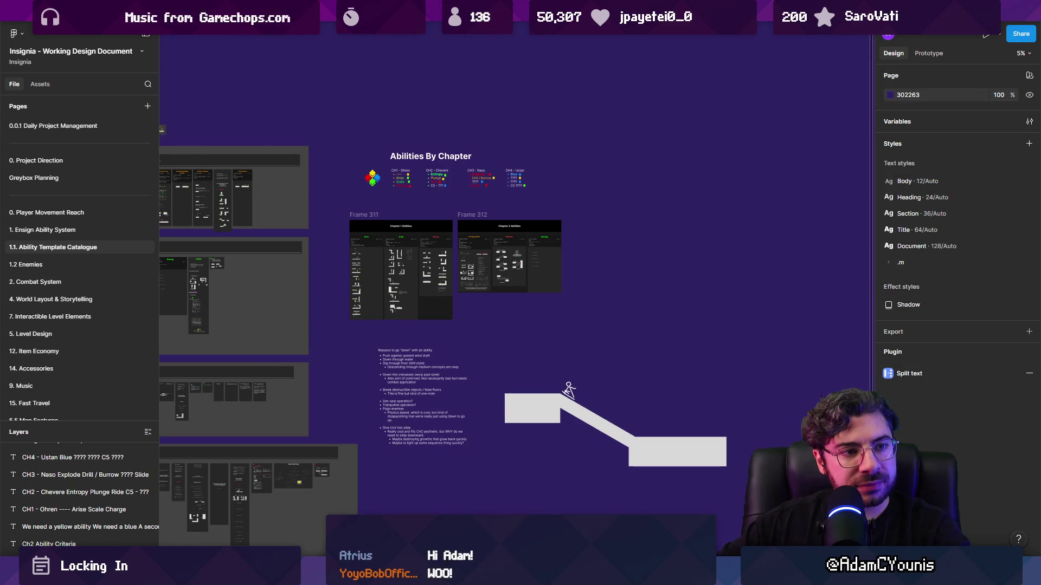
pyautogui.scroll(-2, 641, 254)
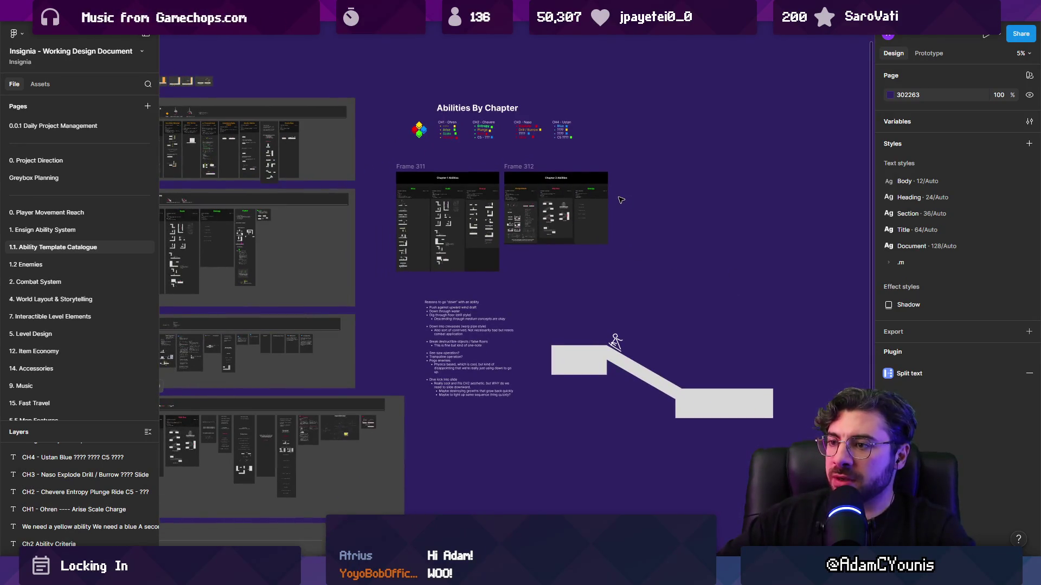
pyautogui.scroll(5, 635, 204)
pyautogui.scroll(-5, 521, 325)
pyautogui.scroll(8, 473, 329)
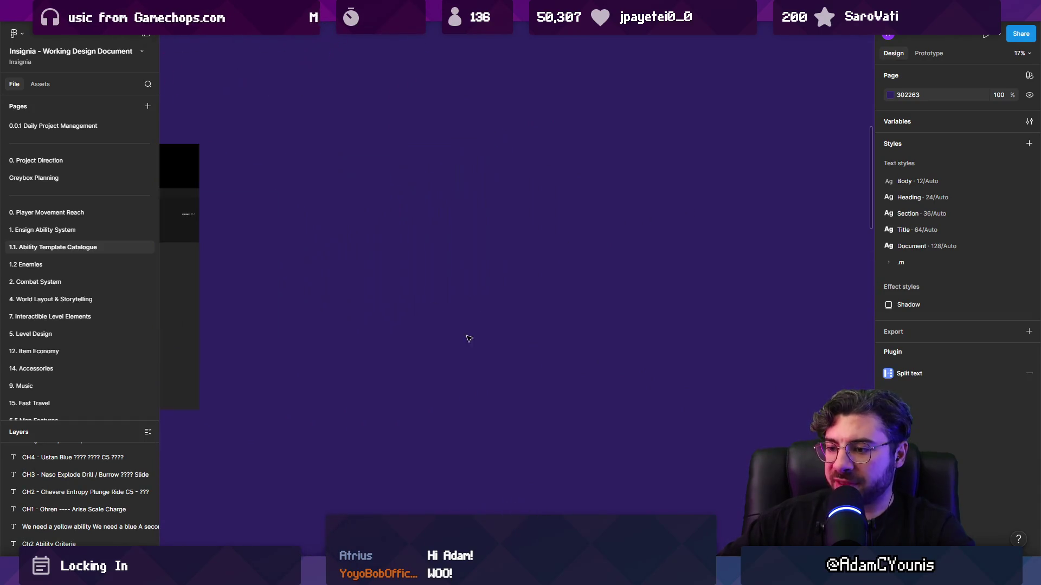
# Add Wolverine Barbarian-Idle.png to the canvas, crop it to one frame, and flip it horizontally
pyautogui.hotkey('ctrl', 'alt', 'space')
pyautogui.write('ol')
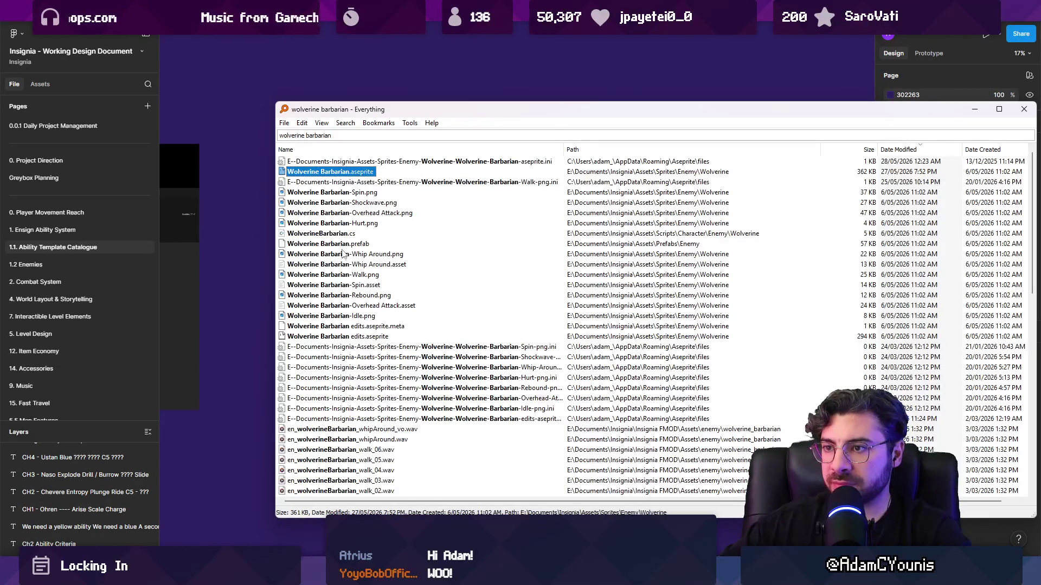
pyautogui.moveTo(356, 317); pyautogui.dragTo(179, 233)
pyautogui.moveTo(285, 230); pyautogui.dragTo(600, 268)
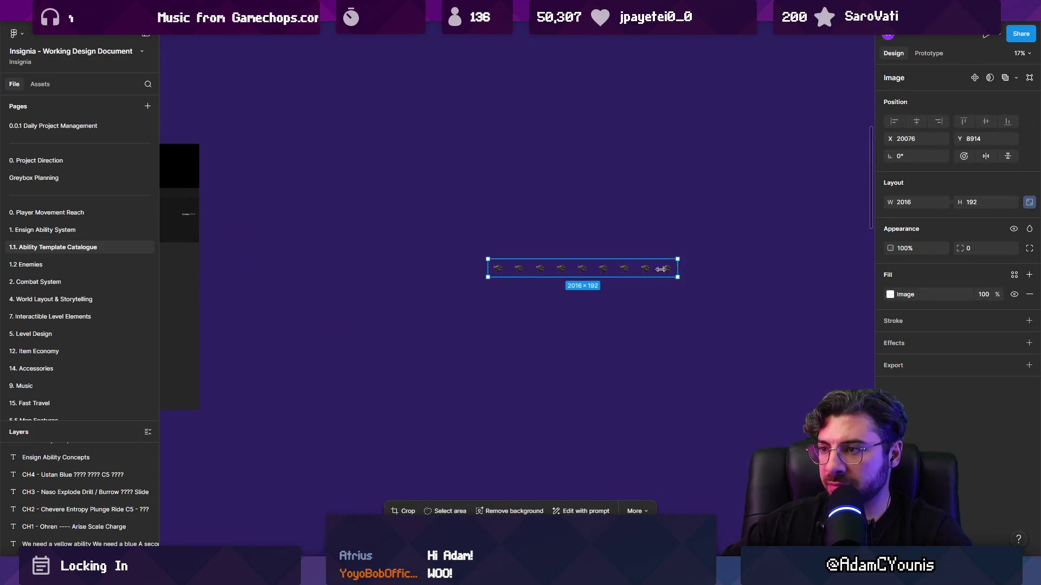
pyautogui.moveTo(679, 268); pyautogui.dragTo(504, 270)
pyautogui.scroll(5, 508, 267)
pyautogui.rightClick(476, 293)
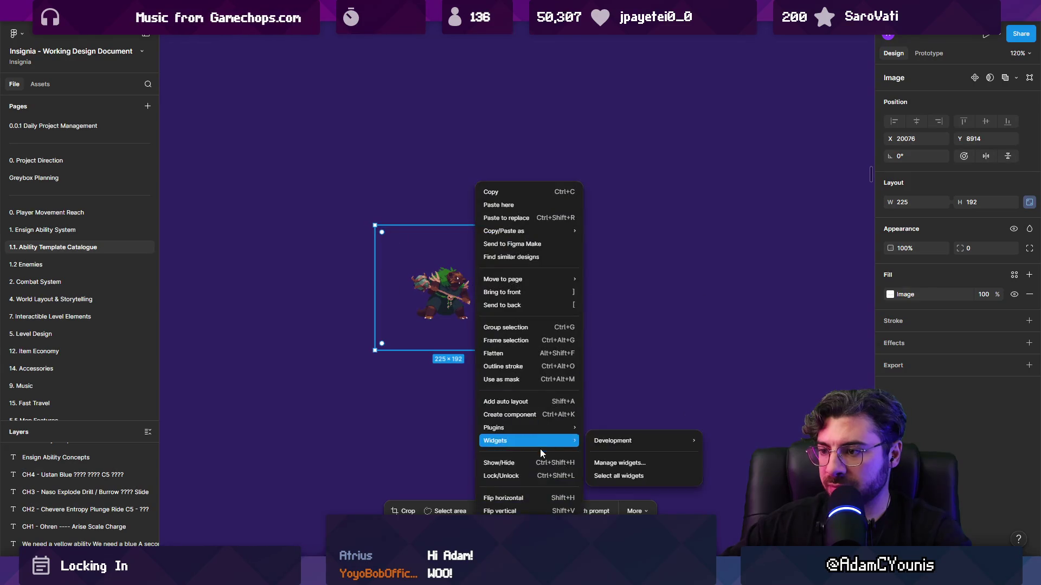
pyautogui.click(531, 498)
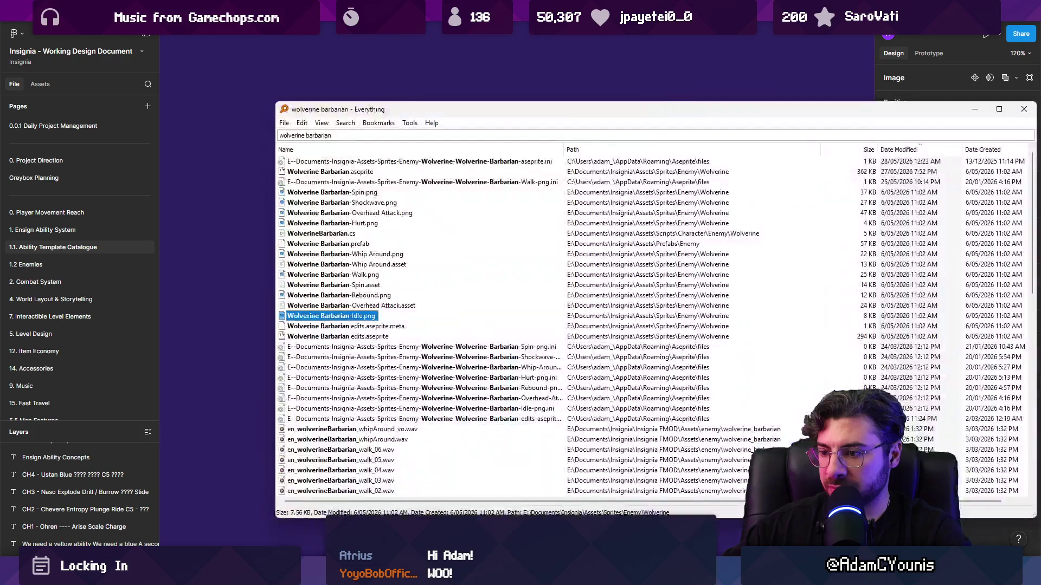
# Copy the Armin Idle 7 sprite from the sprite editor and paste it left of the wolverine
pyautogui.hotkey('alt', 'Tab')
pyautogui.write('armin idle')
pyautogui.press('Down')
pyautogui.press('Down')
pyautogui.press('Return')
pyautogui.hotkey('ctrl', 'x')
pyautogui.hotkey('ctrl', 'z')
pyautogui.hotkey('alt', 'Tab')
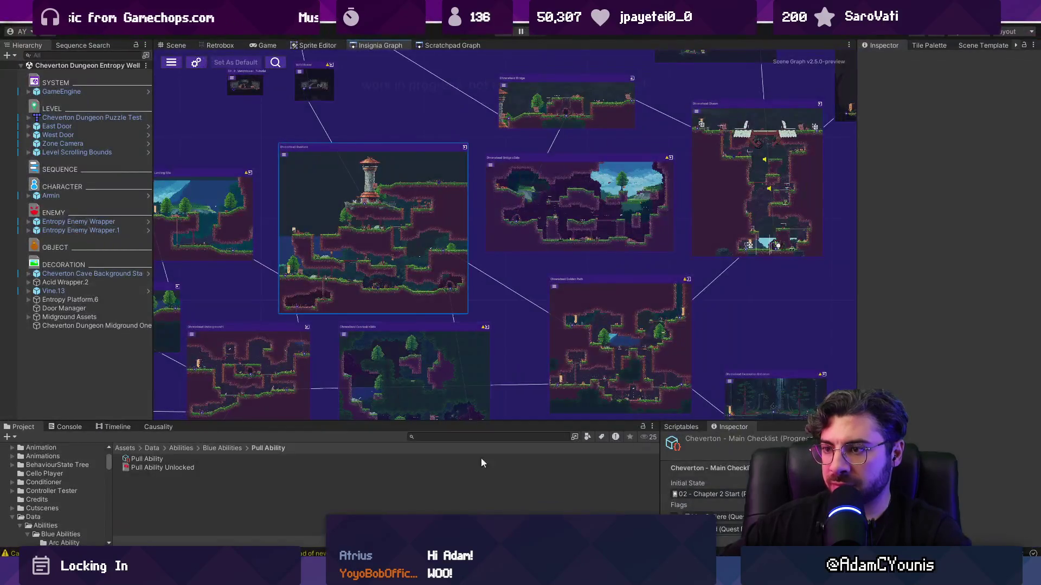
pyautogui.hotkey('alt', 'Tab')
pyautogui.hotkey('ctrl', 'v')
pyautogui.moveTo(515, 290); pyautogui.dragTo(293, 293)
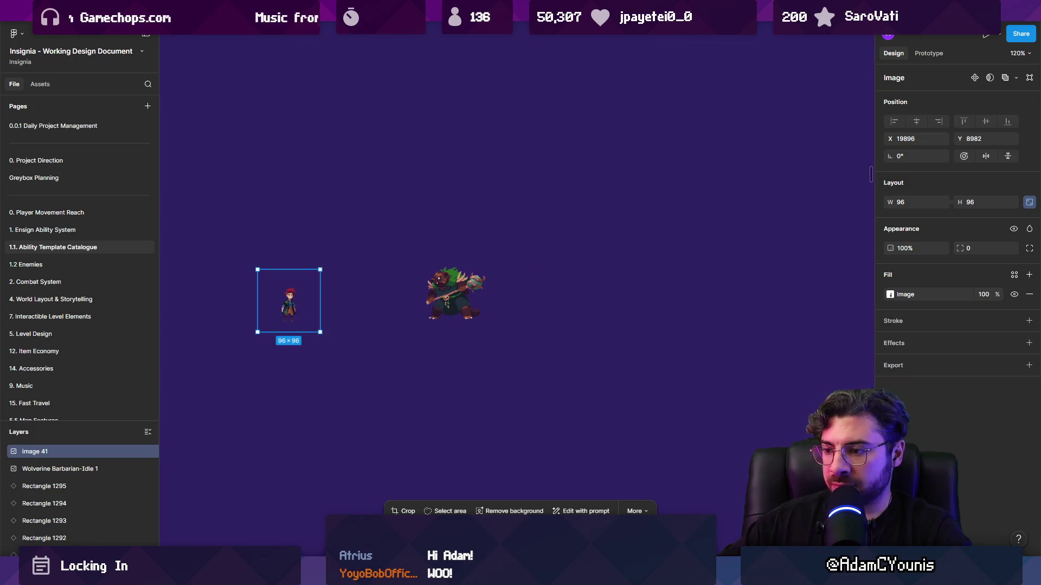
# Add Hedgehog-idle.png to the canvas, flip it, and shrink it to sit beside Armin
pyautogui.hotkey('alt', 'Tab')
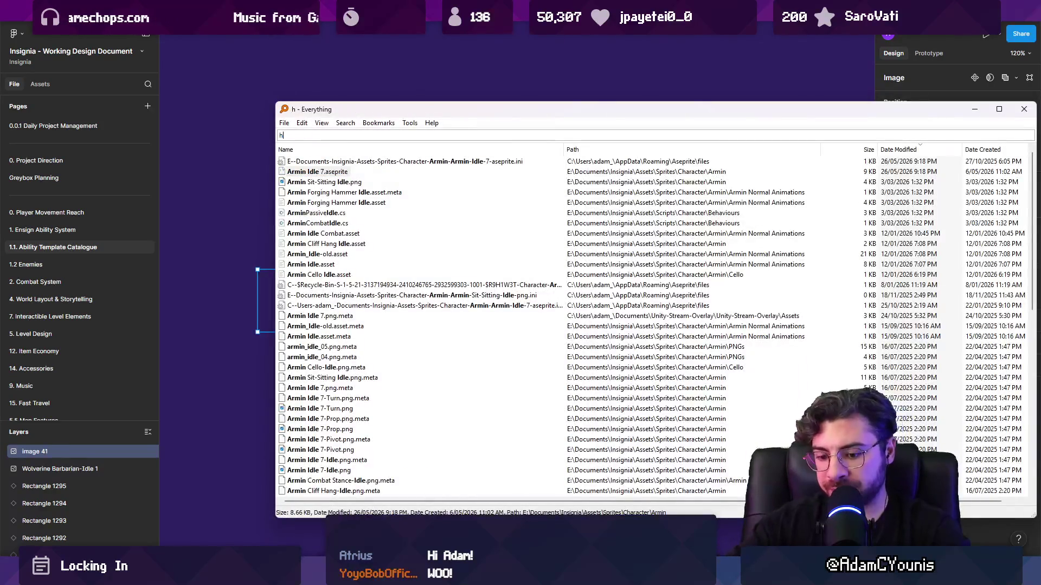
pyautogui.write('edgehog .idl')
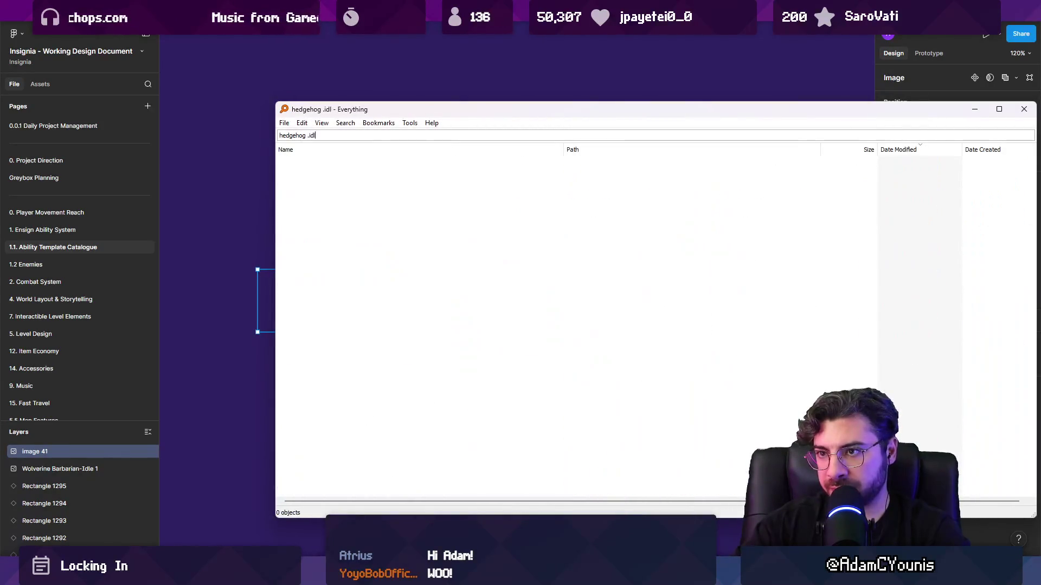
pyautogui.press('BackSpace')
pyautogui.press('BackSpace')
pyautogui.press('BackSpace')
pyautogui.write('idlke')
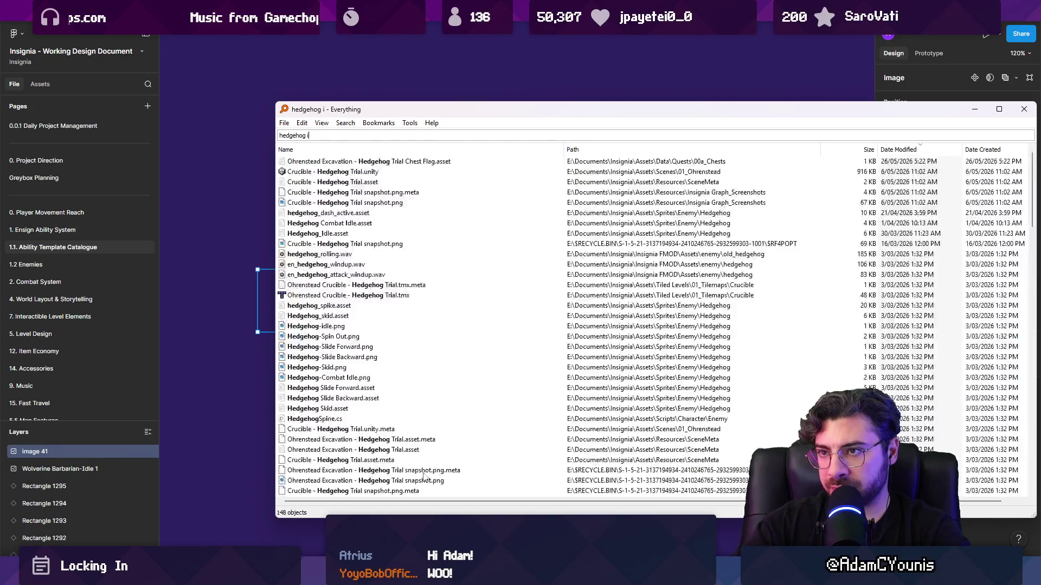
pyautogui.press('BackSpace')
pyautogui.press('BackSpace')
pyautogui.press('BackSpace')
pyautogui.moveTo(326, 193)
pyautogui.mouseDown()
pyautogui.moveTo(226, 180)
pyautogui.moveTo(363, 299)
pyautogui.mouseUp()
pyautogui.rightClick(363, 299)
pyautogui.press('Escape')
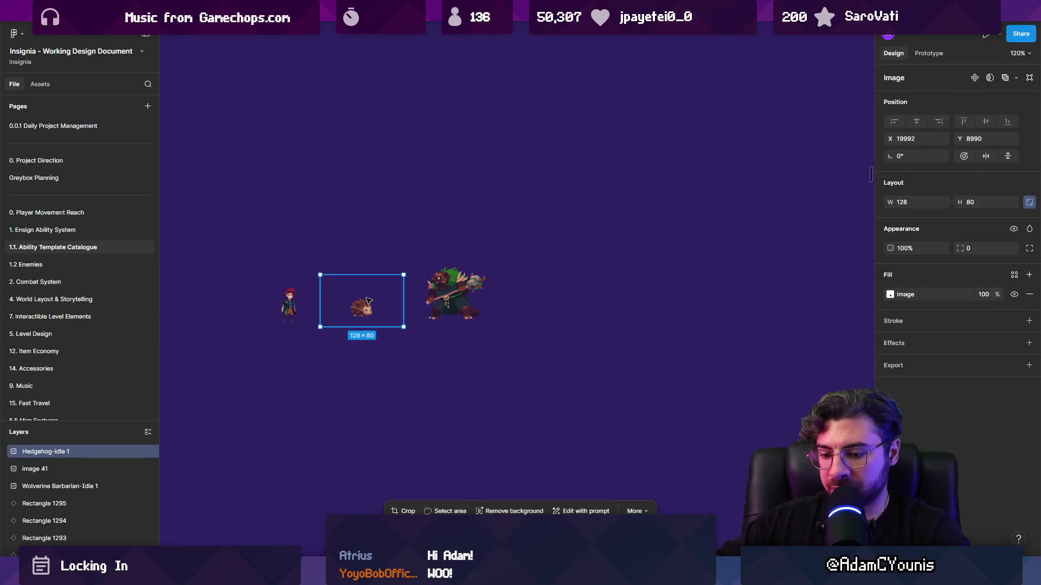
pyautogui.hotkey('shift', 'v')
pyautogui.moveTo(366, 302); pyautogui.dragTo(390, 288)
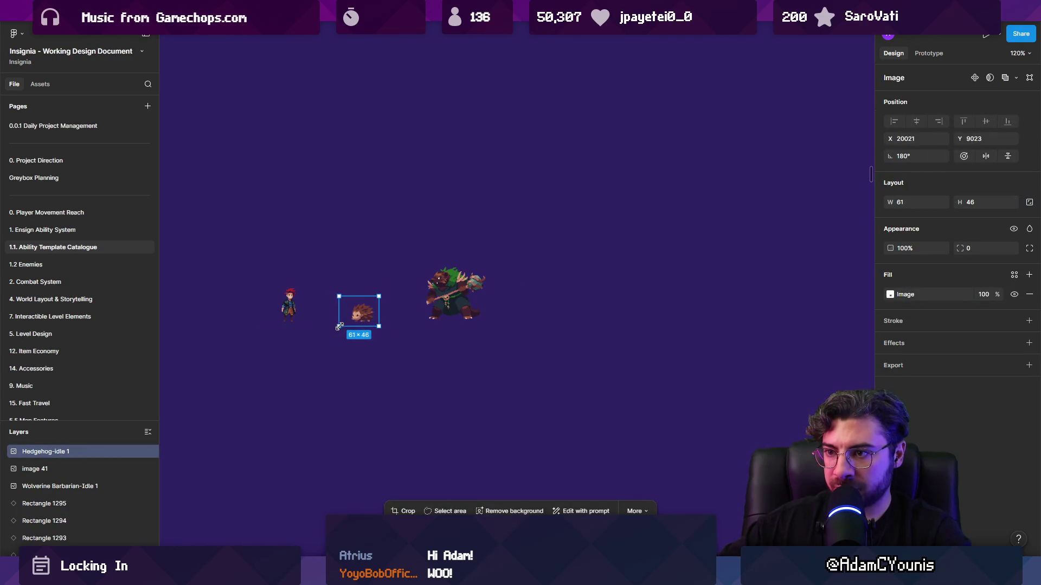
# Copy the red square from the CH3 legend over beside the sprites
pyautogui.scroll(-5, 449, 330)
pyautogui.click(449, 328)
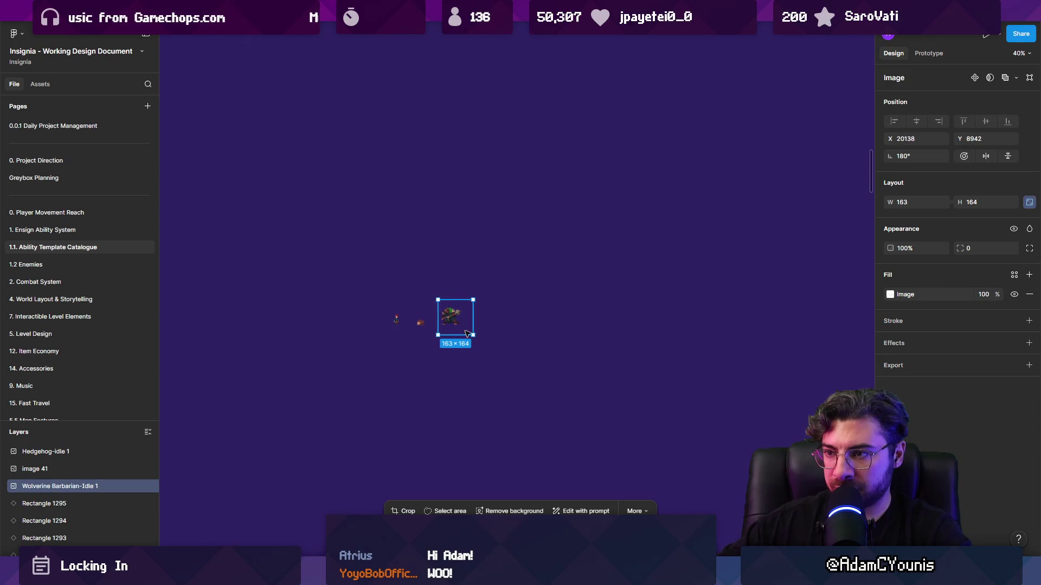
pyautogui.click(509, 312)
pyautogui.scroll(-8, 509, 313)
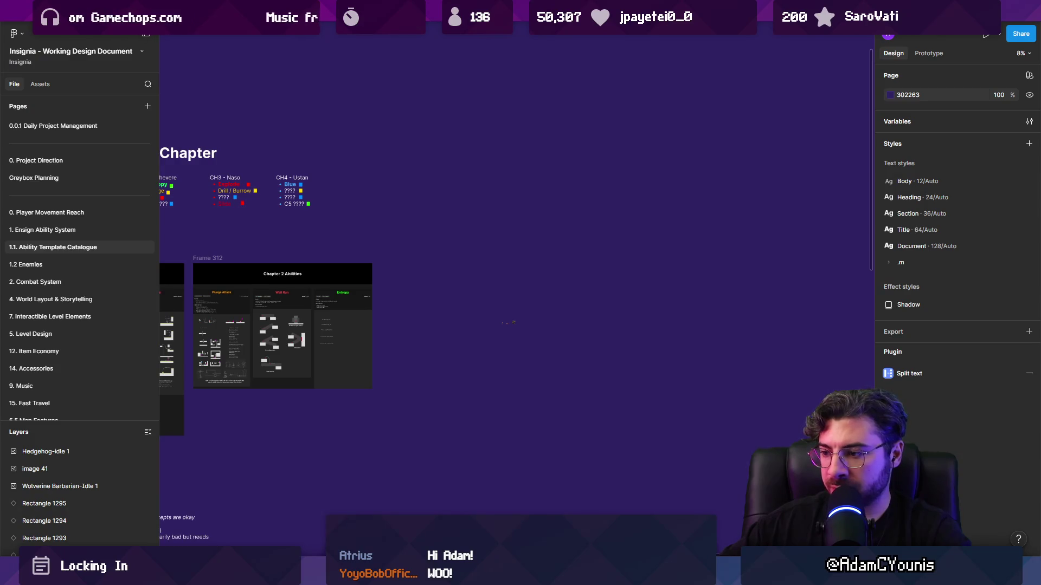
pyautogui.hotkey('alt', 'Tab')
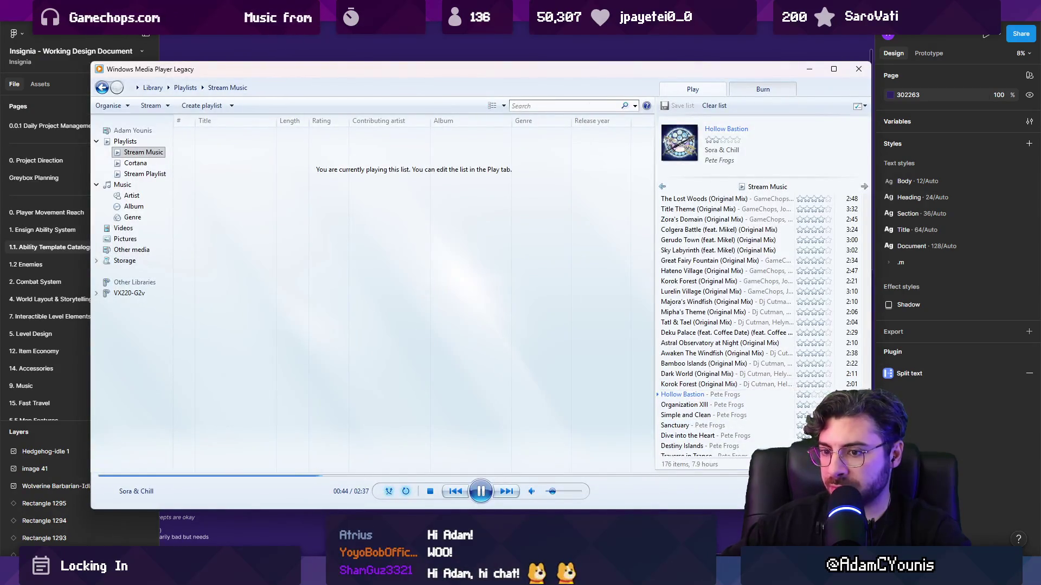
pyautogui.hotkey('alt', 'Tab')
pyautogui.scroll(3, 408, 190)
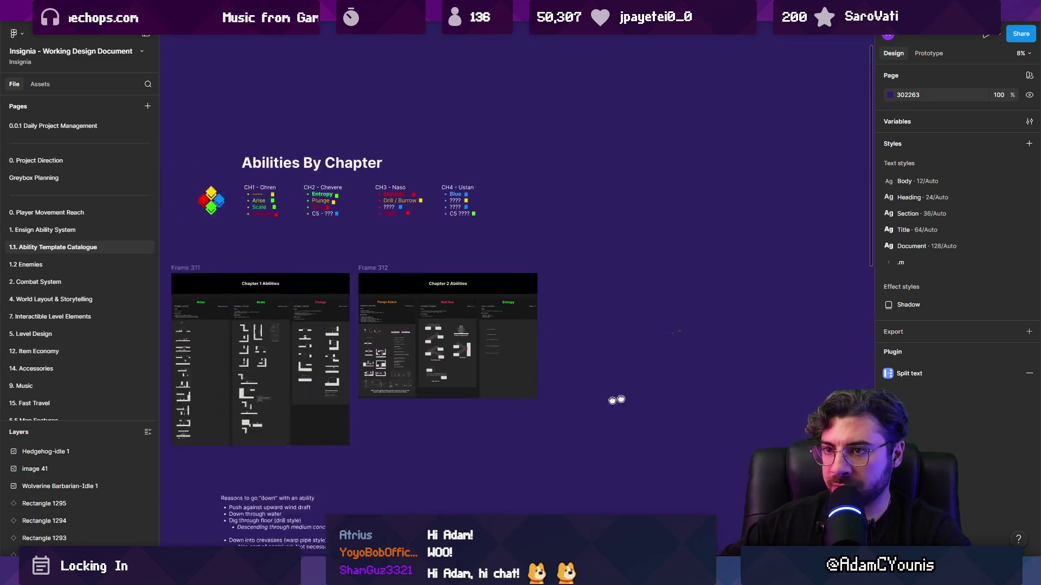
pyautogui.click(457, 187)
pyautogui.moveTo(459, 187); pyautogui.dragTo(726, 325)
# Enlarge the Armin, hedgehog and wolverine sprites together to 1734.89×593
pyautogui.scroll(10, 742, 331)
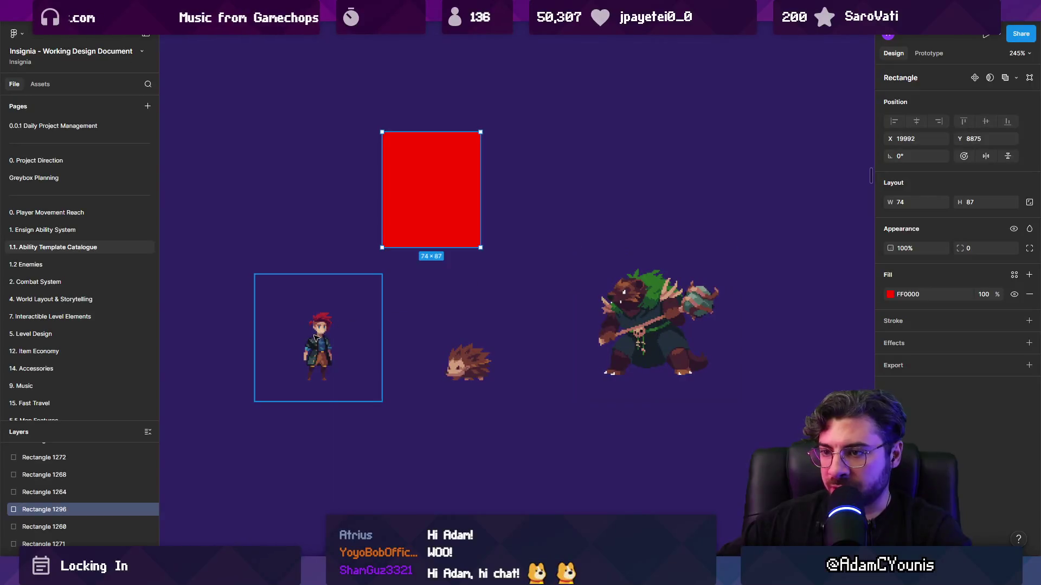
pyautogui.click(317, 336)
pyautogui.scroll(-10, 523, 345)
pyautogui.moveTo(434, 391); pyautogui.dragTo(639, 337)
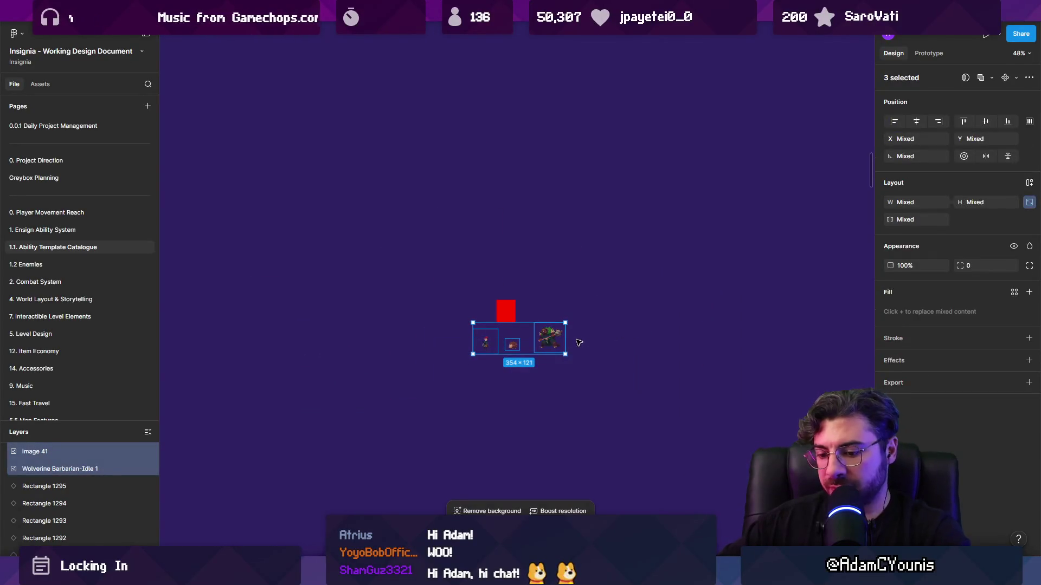
pyautogui.moveTo(565, 354); pyautogui.dragTo(732, 411)
pyautogui.press('Escape')
pyautogui.scroll(-5, 581, 277)
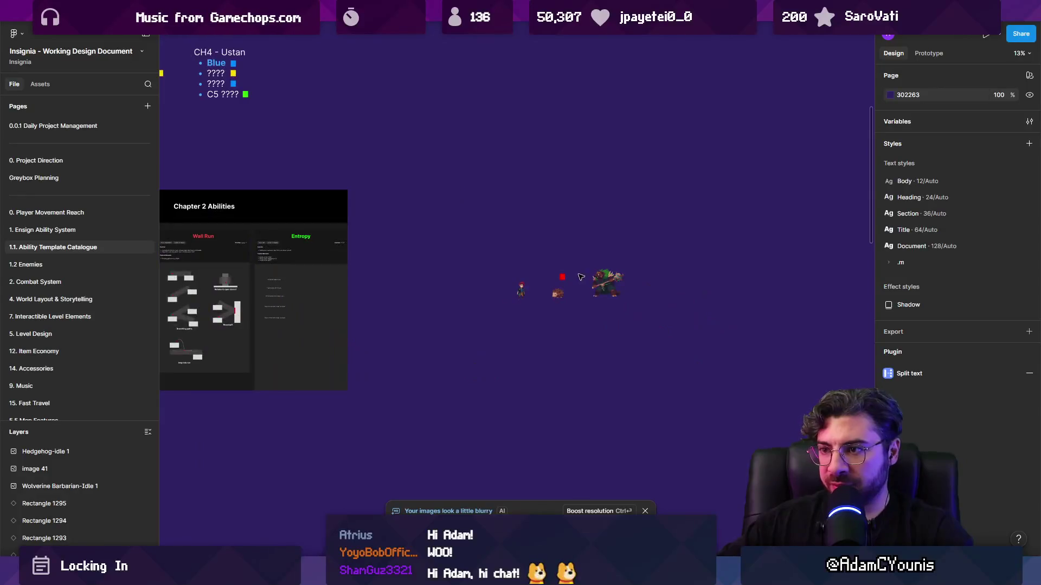
pyautogui.scroll(5, 493, 269)
pyautogui.scroll(3, 493, 269)
pyautogui.moveTo(411, 285)
pyautogui.mouseDown()
pyautogui.moveTo(470, 372)
pyautogui.moveTo(616, 381)
pyautogui.mouseUp()
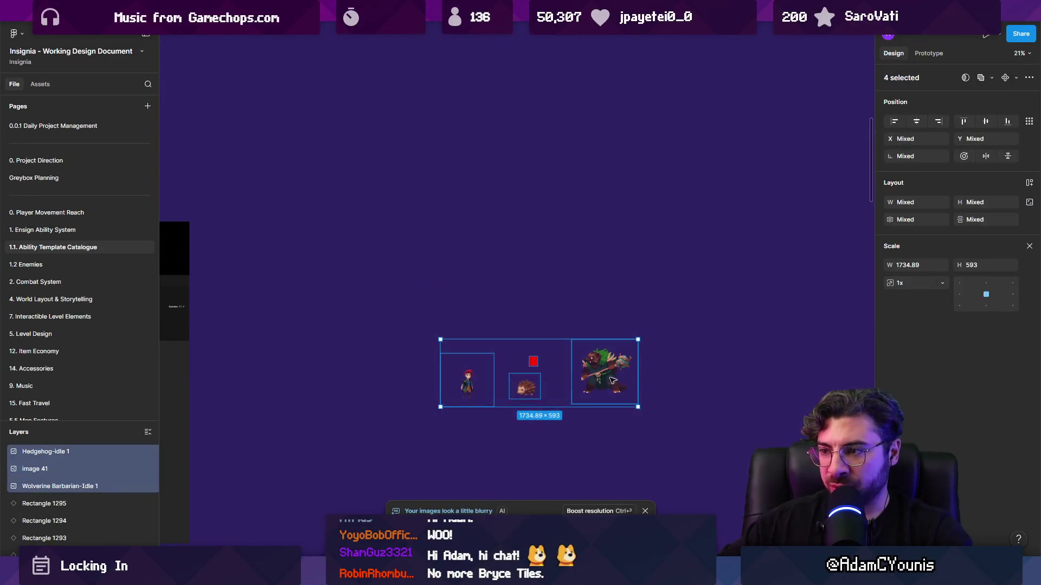
# Resize the red square to 64×64
pyautogui.scroll(5, 420, 302)
pyautogui.click(428, 314)
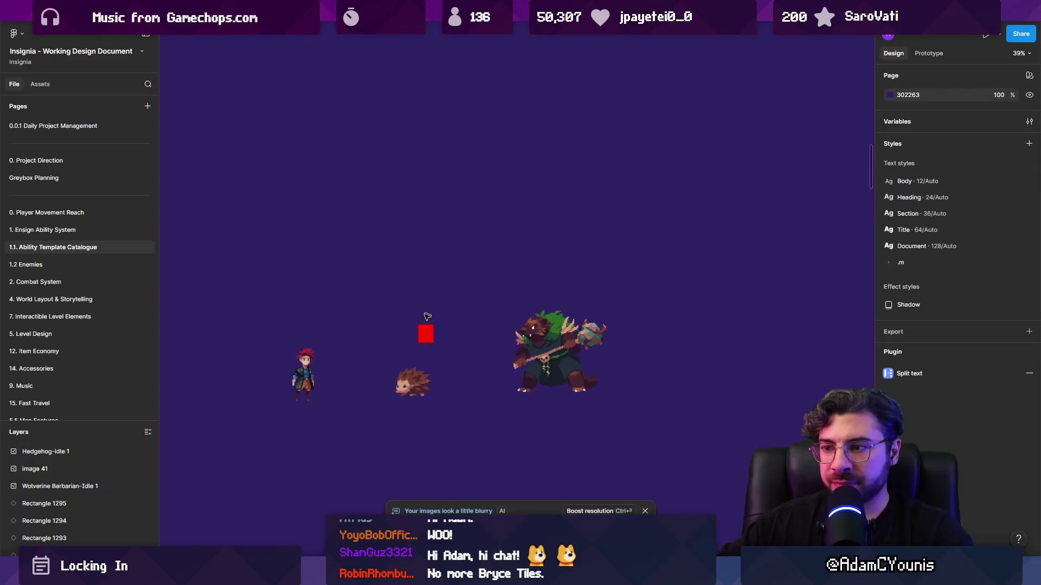
pyautogui.click(427, 329)
pyautogui.moveTo(427, 324); pyautogui.dragTo(427, 328)
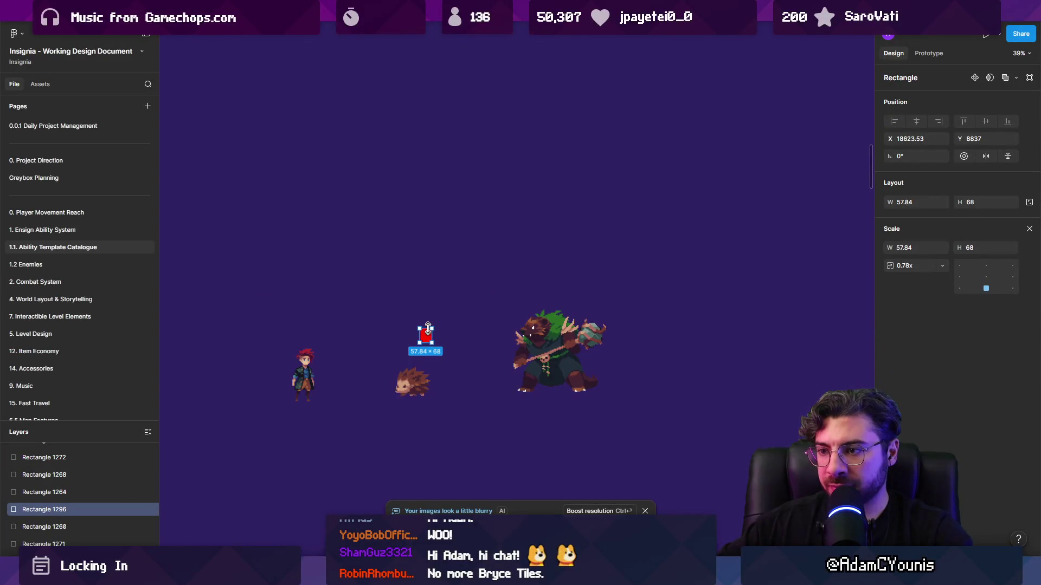
pyautogui.press('v')
pyautogui.scroll(5, 428, 330)
pyautogui.click(925, 205)
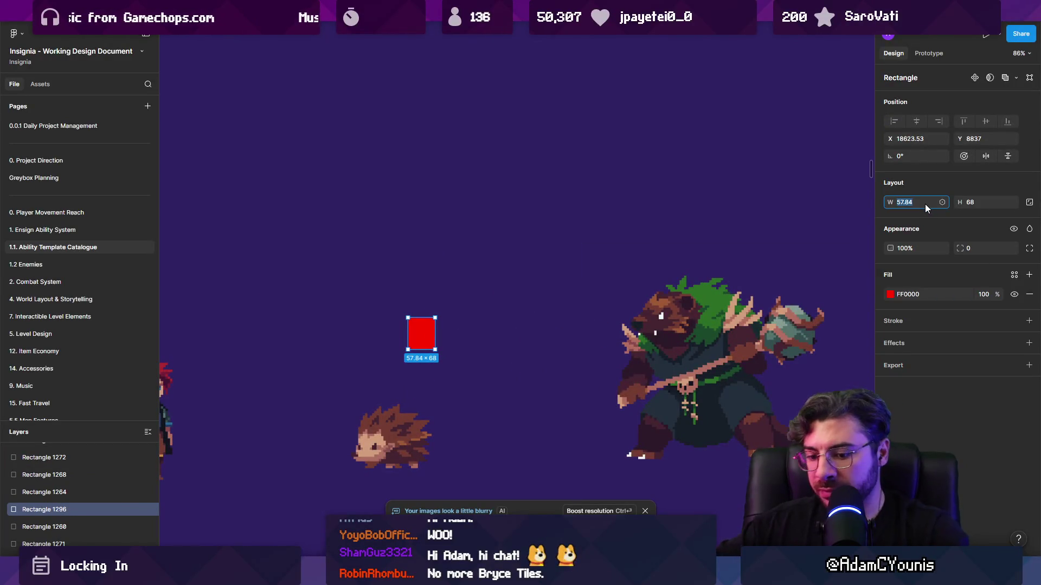
pyautogui.write('64')
pyautogui.press('Tab')
pyautogui.write('64')
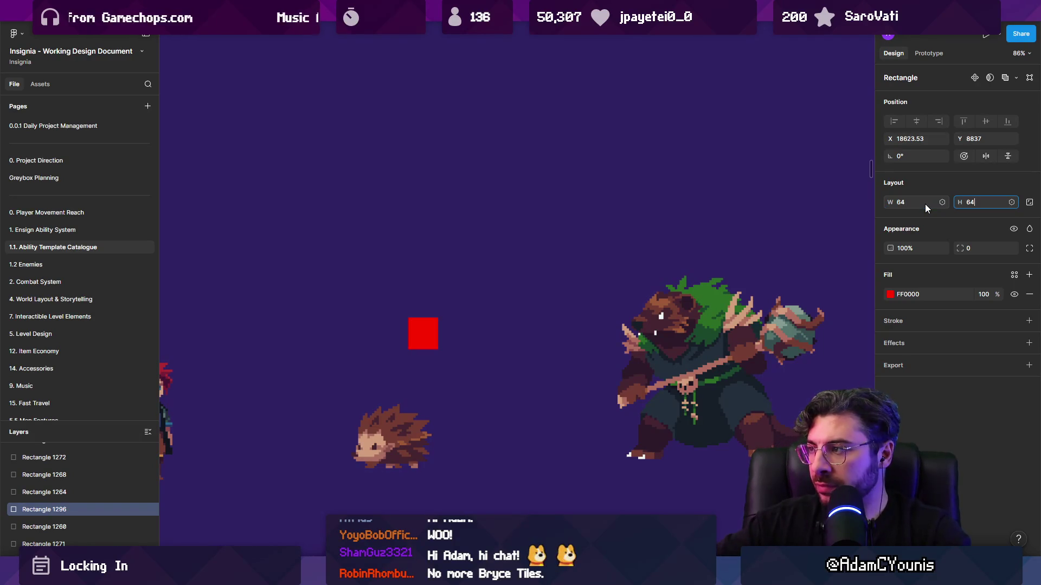
pyautogui.press('Return')
# Rotate the square 45° into a diamond and make a yellow FFC300 copy of it
pyautogui.moveTo(441, 314)
pyautogui.mouseDown()
pyautogui.moveTo(422, 307)
pyautogui.moveTo(394, 345)
pyautogui.moveTo(677, 216)
pyautogui.mouseUp()
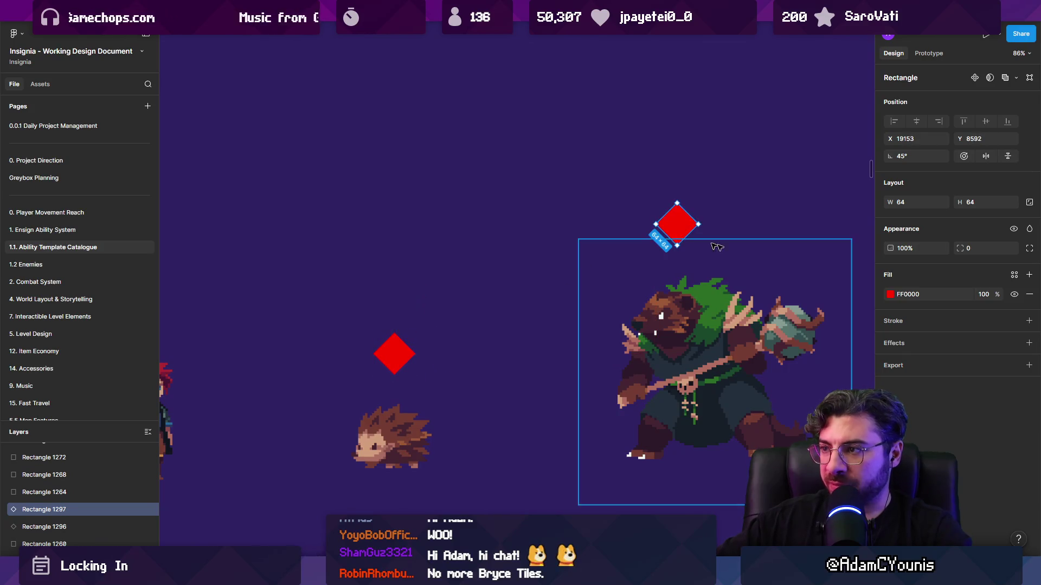
pyautogui.click(890, 295)
pyautogui.moveTo(786, 434); pyautogui.dragTo(788, 434)
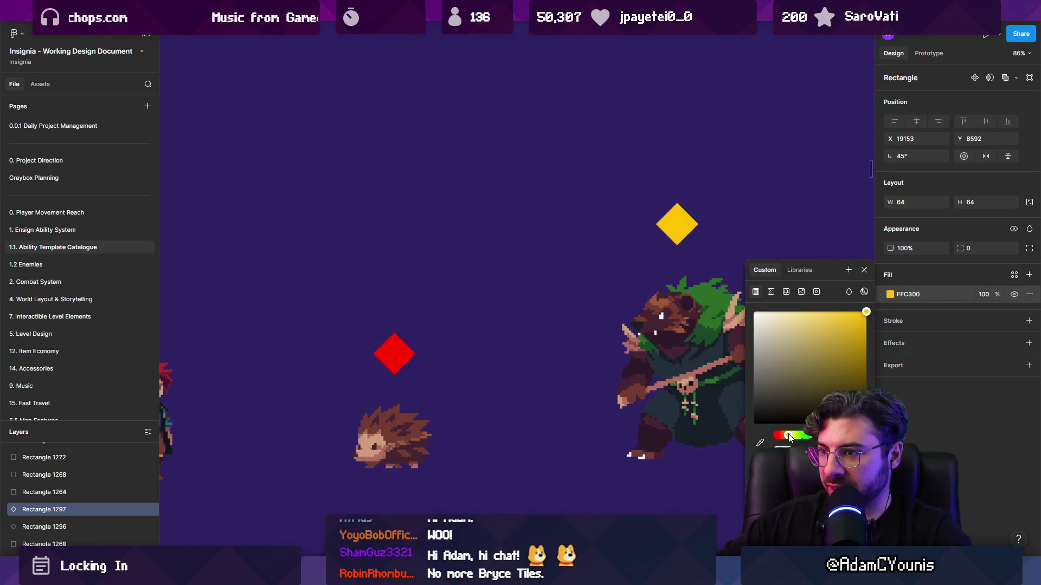
pyautogui.click(479, 297)
pyautogui.scroll(-3, 497, 300)
pyautogui.scroll(3, 408, 325)
pyautogui.click(371, 347)
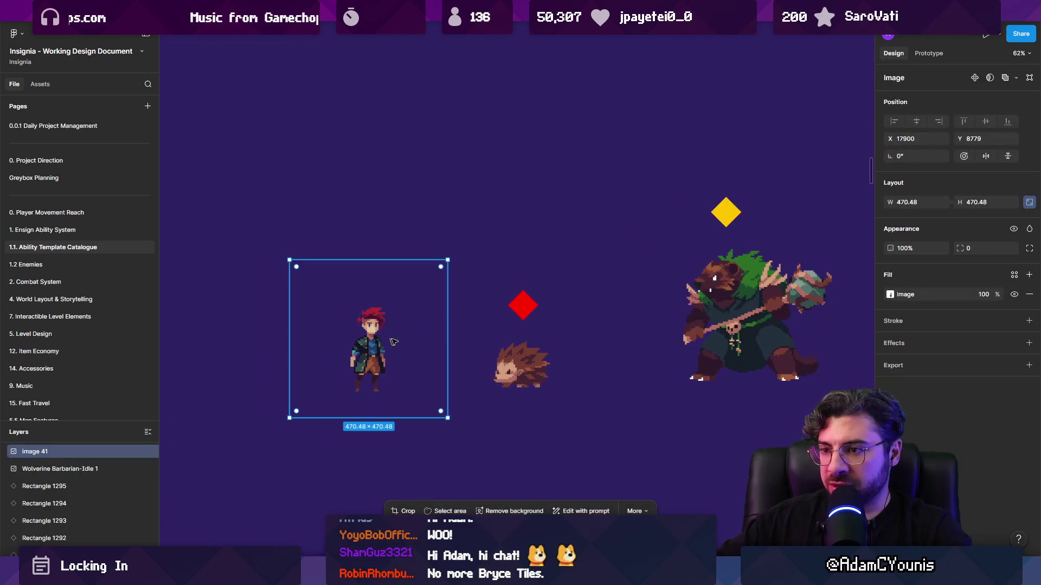
# Narrow Armin's image frame, set the red diamond above him, and move the hedgehog below the lineup
pyautogui.moveTo(449, 346); pyautogui.dragTo(404, 345)
pyautogui.moveTo(369, 418)
pyautogui.mouseDown()
pyautogui.moveTo(371, 403)
pyautogui.moveTo(434, 373)
pyautogui.mouseUp()
pyautogui.moveTo(523, 306)
pyautogui.mouseDown()
pyautogui.moveTo(516, 255)
pyautogui.moveTo(426, 268)
pyautogui.mouseUp()
pyautogui.hscroll(1, 565, 342)
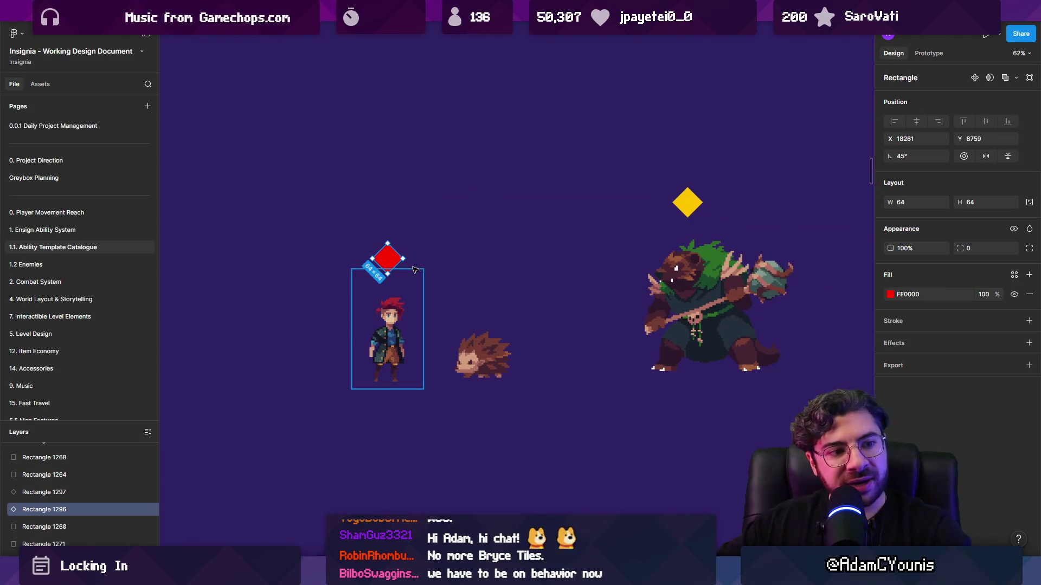
pyautogui.moveTo(393, 261)
pyautogui.mouseDown()
pyautogui.moveTo(490, 328)
pyautogui.moveTo(438, 254)
pyautogui.moveTo(489, 339)
pyautogui.mouseUp()
pyautogui.moveTo(398, 365)
pyautogui.mouseDown()
pyautogui.moveTo(416, 365)
pyautogui.moveTo(412, 357)
pyautogui.mouseUp()
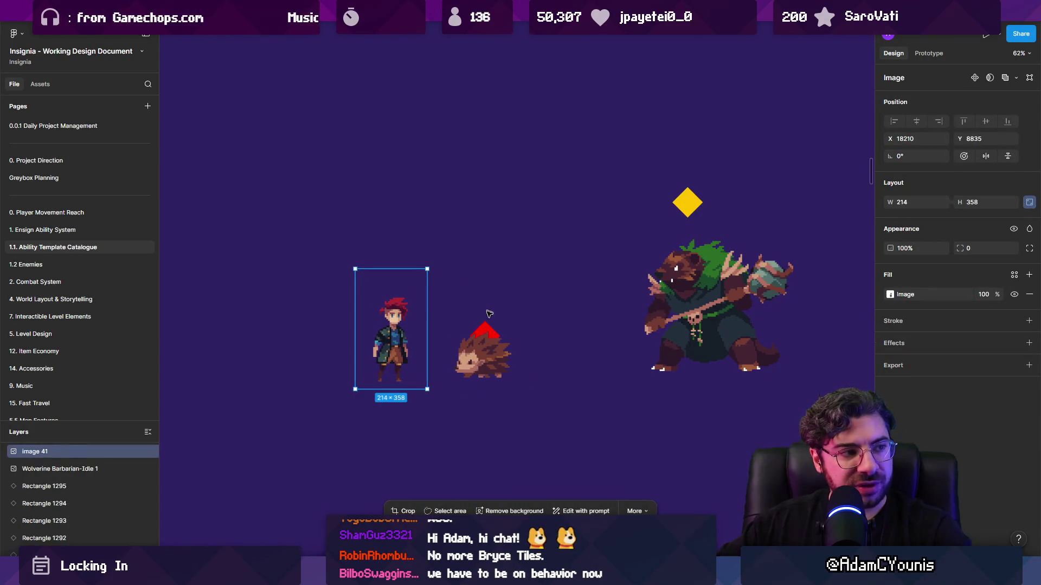
pyautogui.click(490, 336)
pyautogui.moveTo(484, 325)
pyautogui.mouseDown()
pyautogui.moveTo(394, 283)
pyautogui.moveTo(471, 294)
pyautogui.moveTo(401, 280)
pyautogui.moveTo(399, 262)
pyautogui.mouseUp()
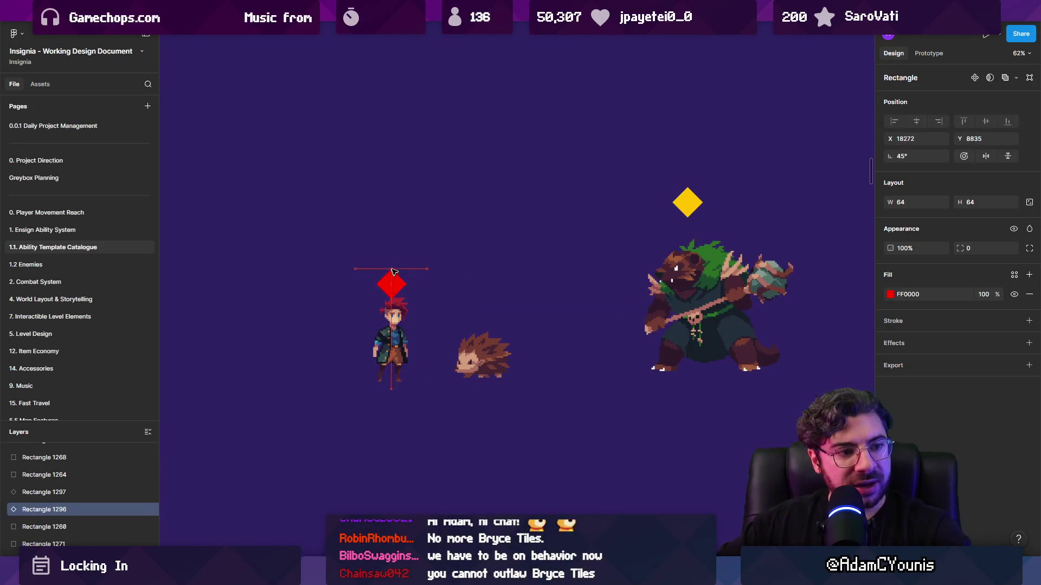
pyautogui.moveTo(488, 343); pyautogui.dragTo(497, 505)
# Trim Armin's sprite narrower from both sides beneath his red diamond
pyautogui.scroll(1, 496, 505)
pyautogui.moveTo(385, 364); pyautogui.dragTo(393, 372)
pyautogui.keyDown('shift'); pyautogui.click(383, 293); pyautogui.keyUp('shift')
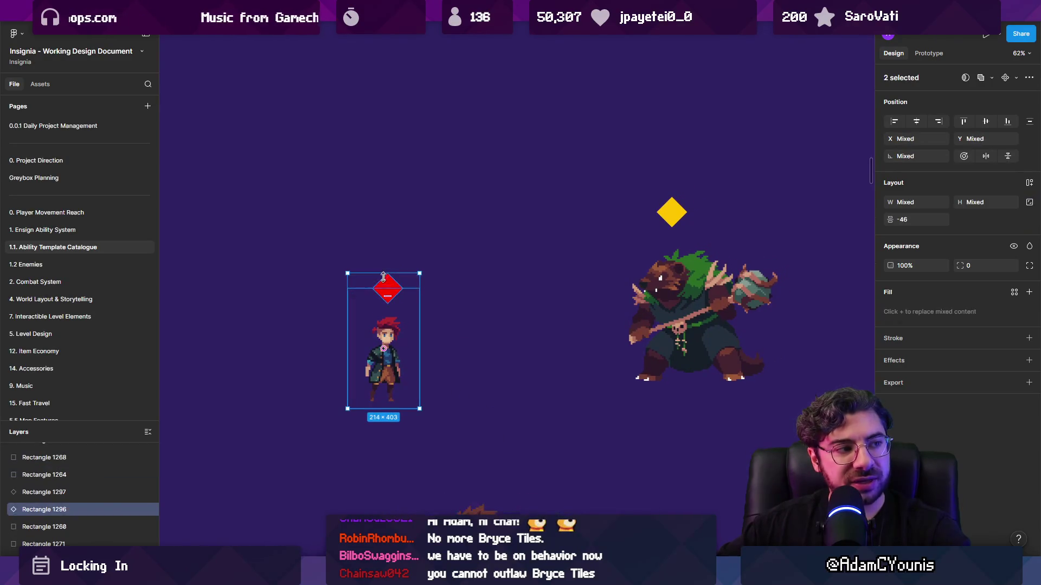
pyautogui.click(388, 283)
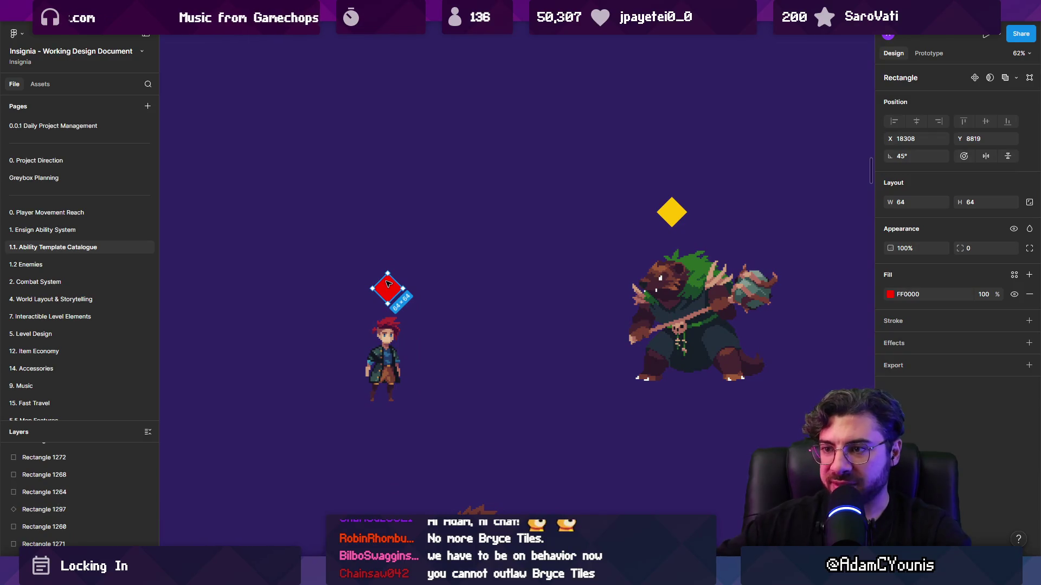
pyautogui.click(383, 294)
pyautogui.moveTo(350, 376)
pyautogui.mouseDown()
pyautogui.moveTo(497, 337)
pyautogui.moveTo(771, 342)
pyautogui.moveTo(547, 334)
pyautogui.moveTo(373, 294)
pyautogui.moveTo(550, 334)
pyautogui.mouseUp()
pyautogui.keyDown('shift'); pyautogui.click(392, 299); pyautogui.keyUp('shift')
pyautogui.hscroll(3, 401, 334)
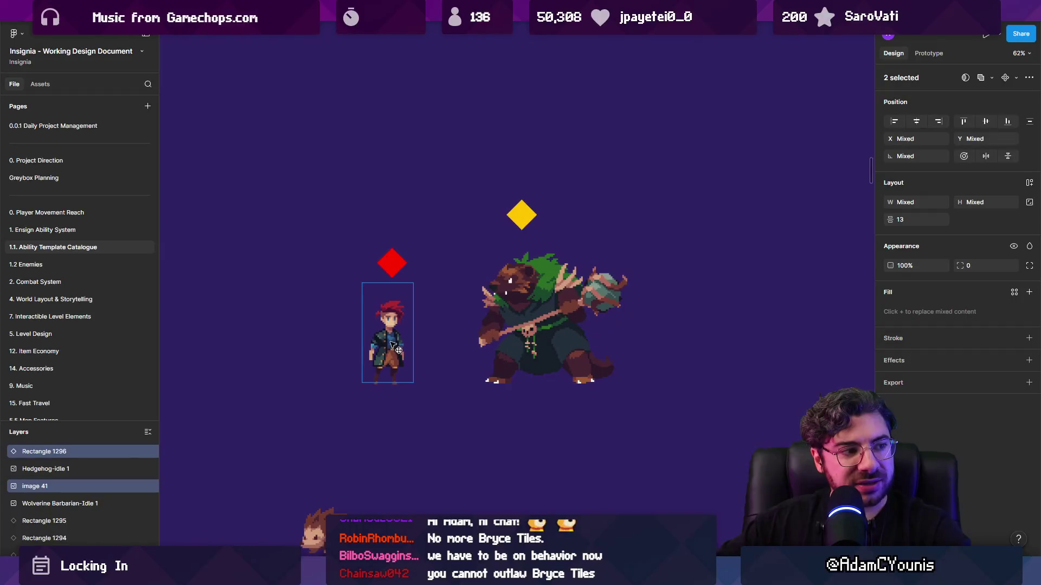
pyautogui.press('Escape')
# Nudge Armin and his diamond into place, then duplicate the red diamond beside the yellow one
pyautogui.click(392, 263)
pyautogui.keyDown('shift'); pyautogui.click(390, 325); pyautogui.keyUp('shift')
pyautogui.moveTo(394, 328); pyautogui.dragTo(399, 345)
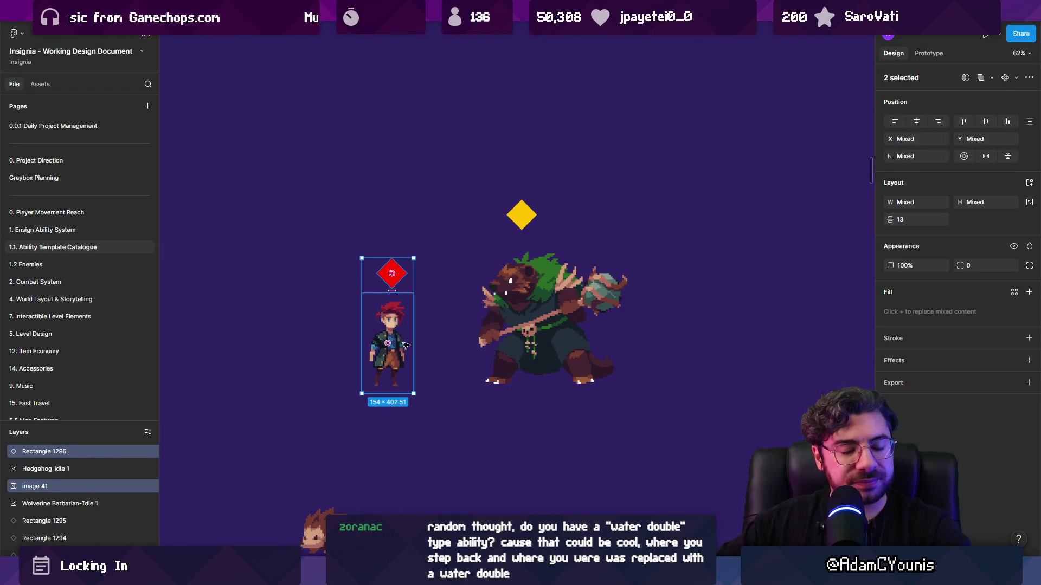
pyautogui.click(391, 281)
pyautogui.press('Escape')
pyautogui.moveTo(388, 331); pyautogui.dragTo(392, 330)
pyautogui.moveTo(391, 274)
pyautogui.mouseDown()
pyautogui.moveTo(418, 214)
pyautogui.moveTo(491, 207)
pyautogui.mouseUp()
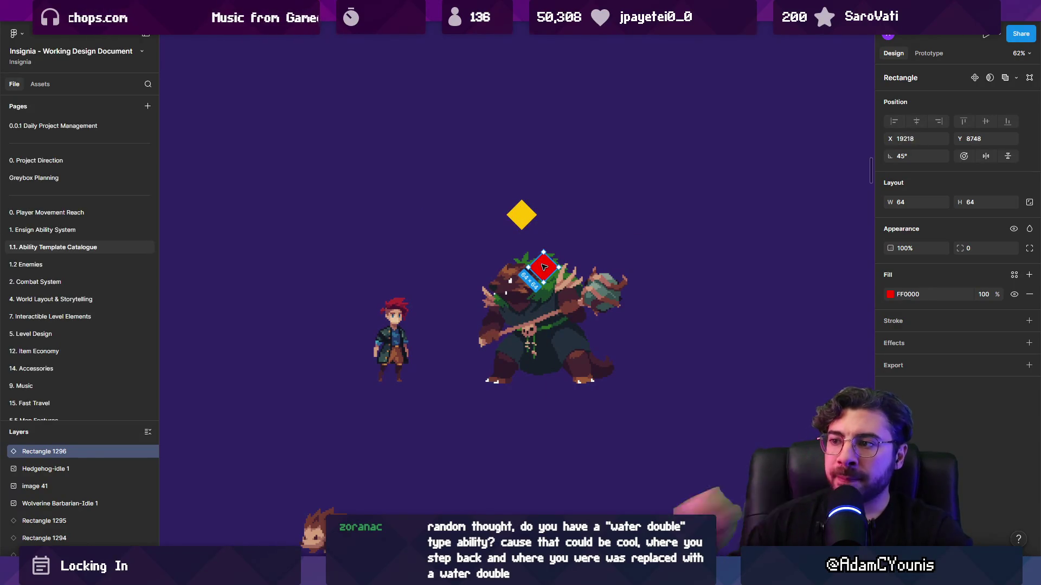
pyautogui.hotkey('ctrl', 'z')
pyautogui.moveTo(392, 274)
pyautogui.keyDown('alt'); pyautogui.mouseDown()
pyautogui.moveTo(420, 255)
pyautogui.moveTo(505, 239)
pyautogui.mouseUp(); pyautogui.keyUp('alt')
# Place the copied red diamond beside the yellow one and raise Armin's diamond slightly
pyautogui.click(372, 237)
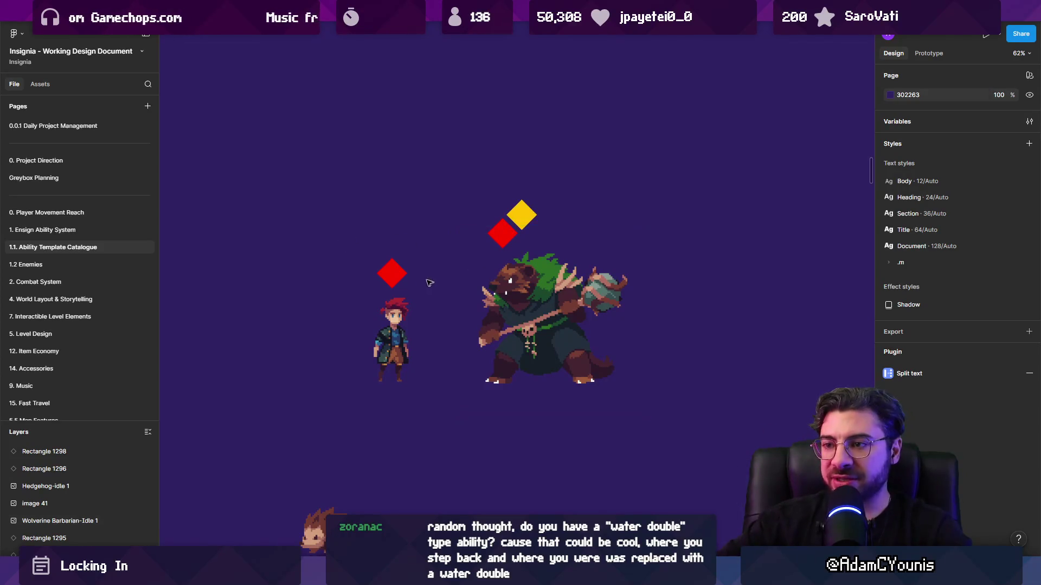
pyautogui.click(497, 237)
pyautogui.moveTo(396, 287); pyautogui.dragTo(395, 281)
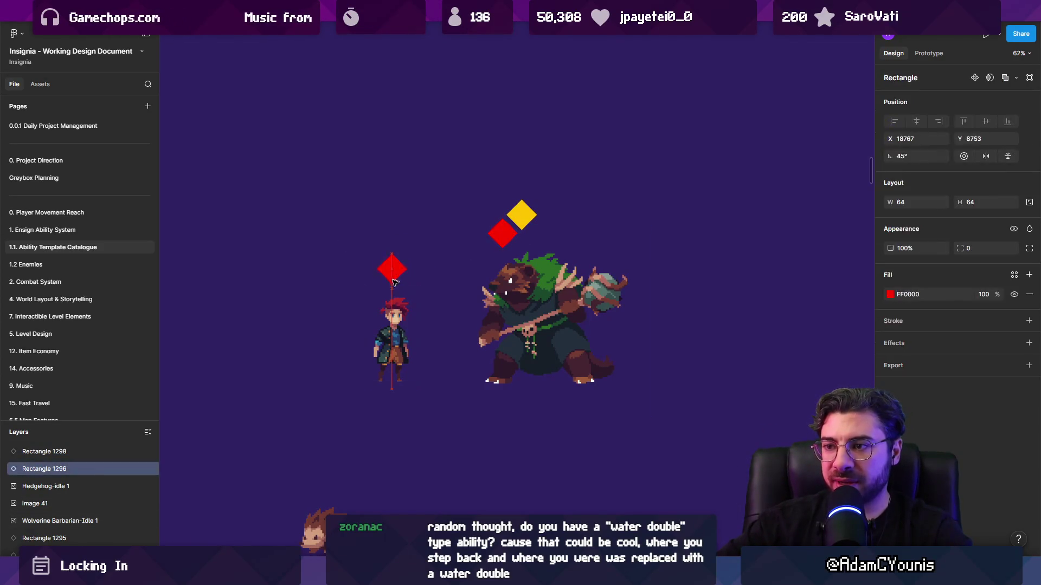
# Convert Armin's diamond from a solid red fill to a red outline
pyautogui.scroll(5, 395, 274)
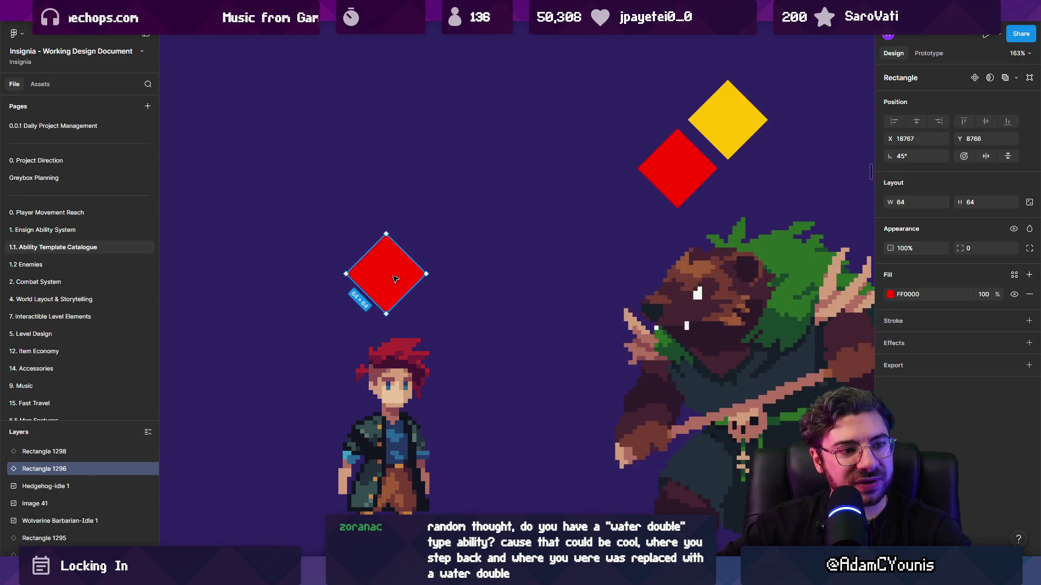
pyautogui.scroll(-3, 393, 276)
pyautogui.hotkey('shift', 'x')
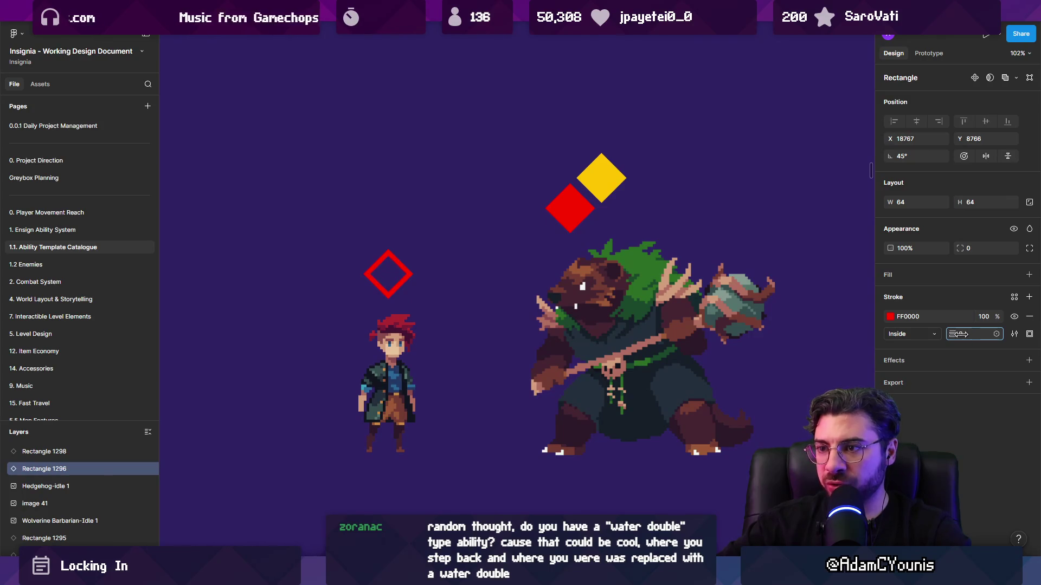
# Nudge Armin's sprite left, then try moving the outlined diamond up-left and undo it
pyautogui.moveTo(353, 347); pyautogui.dragTo(343, 347)
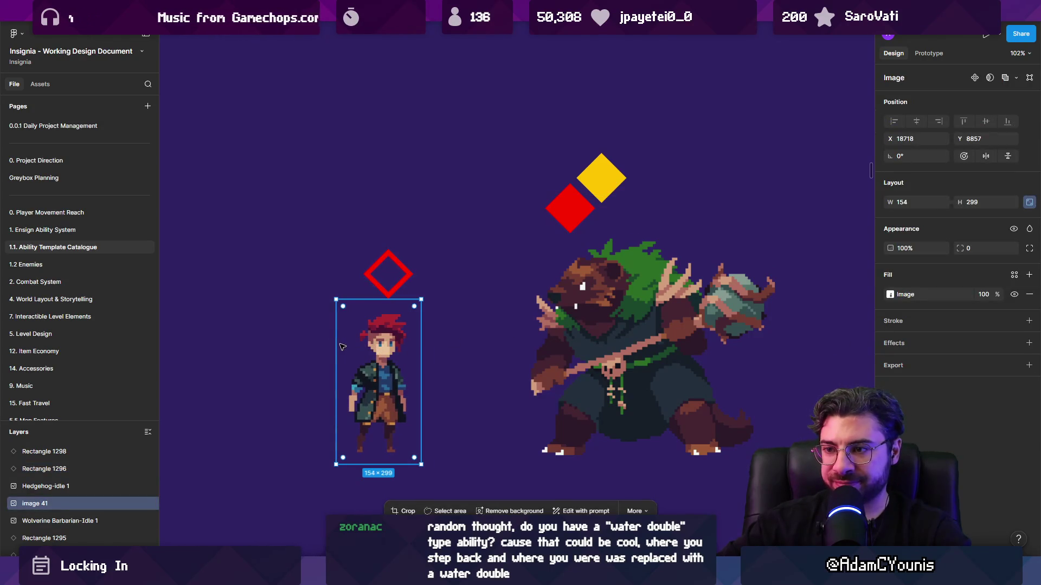
pyautogui.click(296, 337)
pyautogui.scroll(-3, 335, 315)
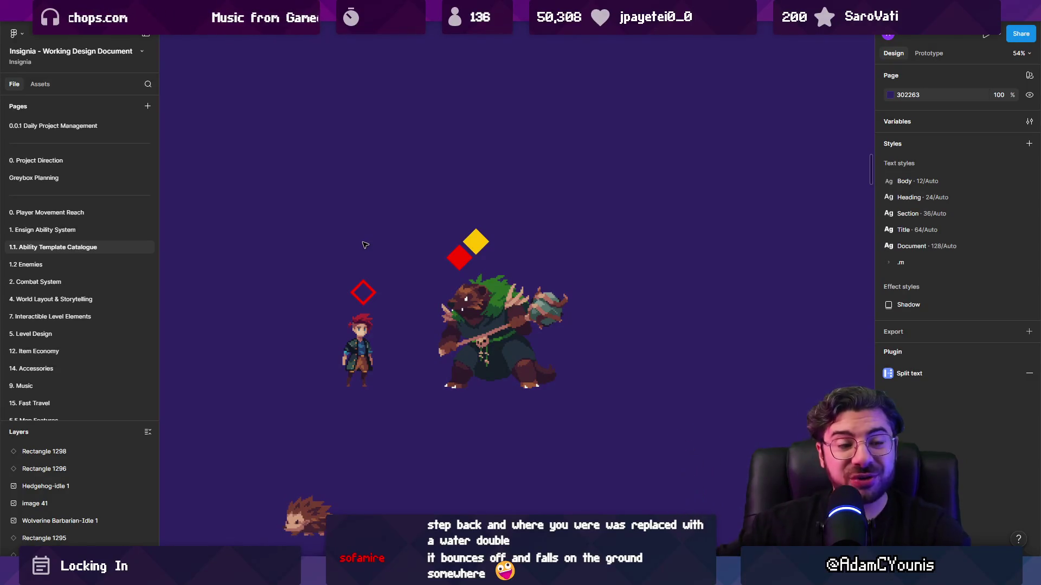
pyautogui.click(361, 301)
pyautogui.moveTo(361, 301); pyautogui.dragTo(301, 245)
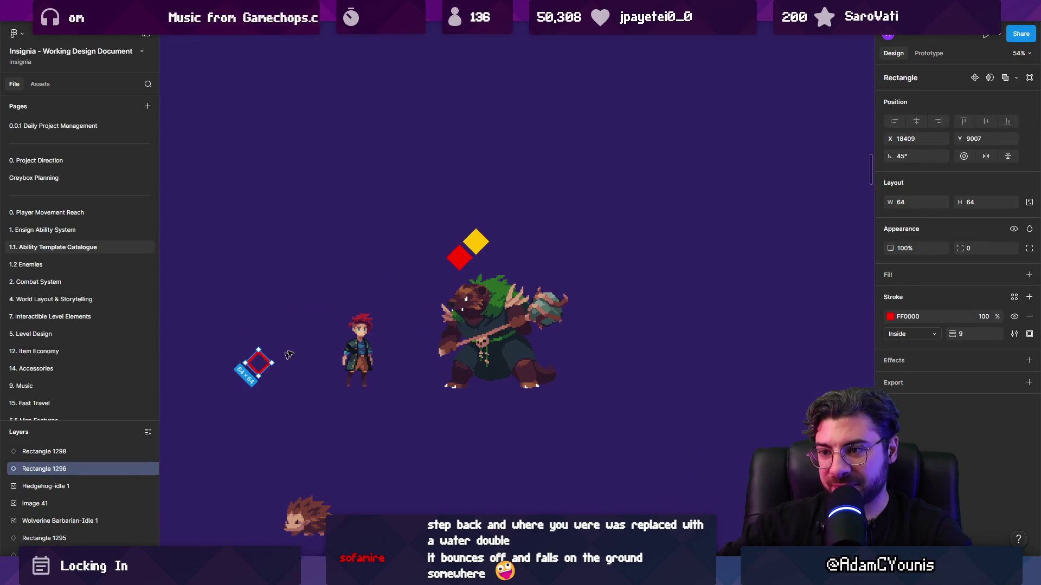
pyautogui.hotkey('ctrl', 'z')
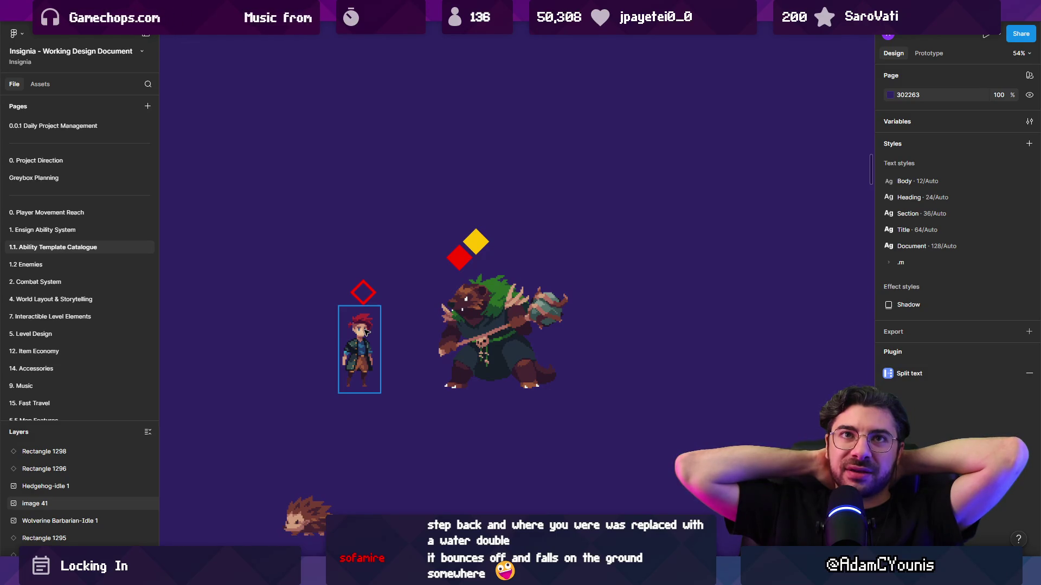
# Reposition Armin's sprite, undoing stray moves, until it is centred under the red diamond
pyautogui.moveTo(364, 334)
pyautogui.mouseDown()
pyautogui.moveTo(332, 346)
pyautogui.moveTo(533, 217)
pyautogui.moveTo(281, 363)
pyautogui.mouseUp()
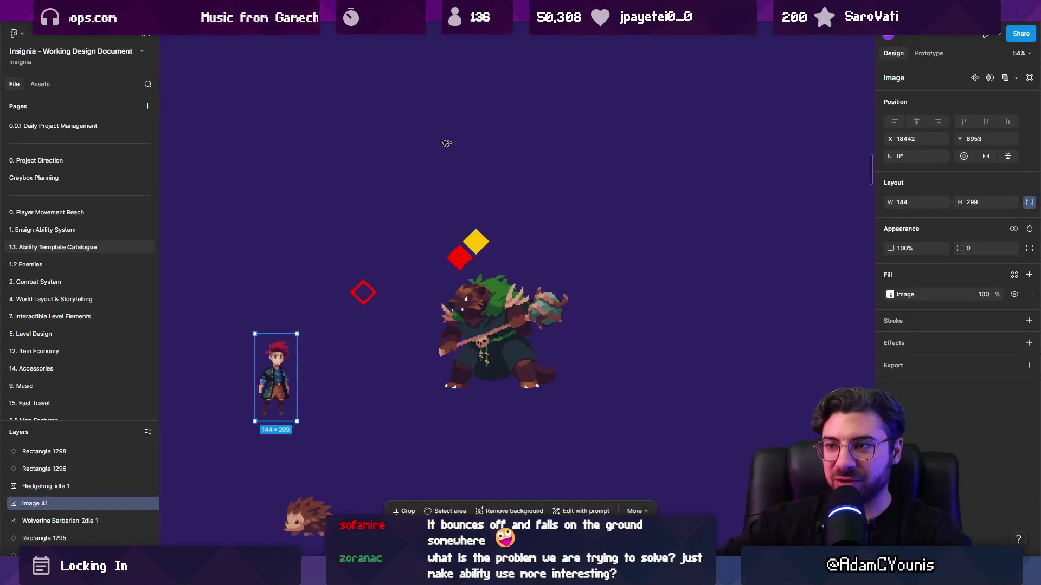
pyautogui.moveTo(362, 301); pyautogui.dragTo(277, 123)
pyautogui.moveTo(273, 374)
pyautogui.mouseDown()
pyautogui.moveTo(225, 294)
pyautogui.moveTo(244, 324)
pyautogui.mouseUp()
pyautogui.hotkey('ctrl', 'z')
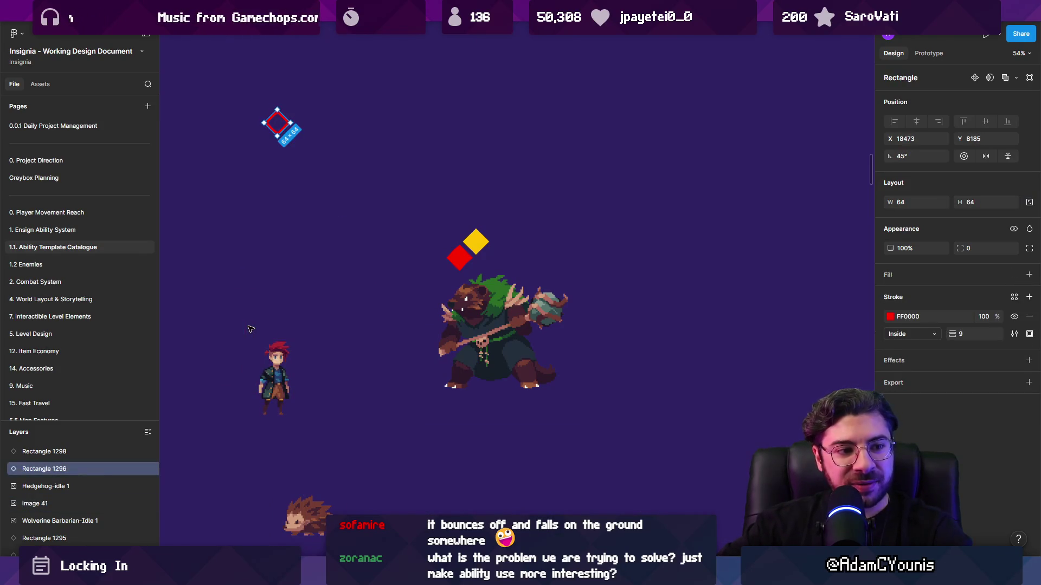
pyautogui.hotkey('ctrl', 'z')
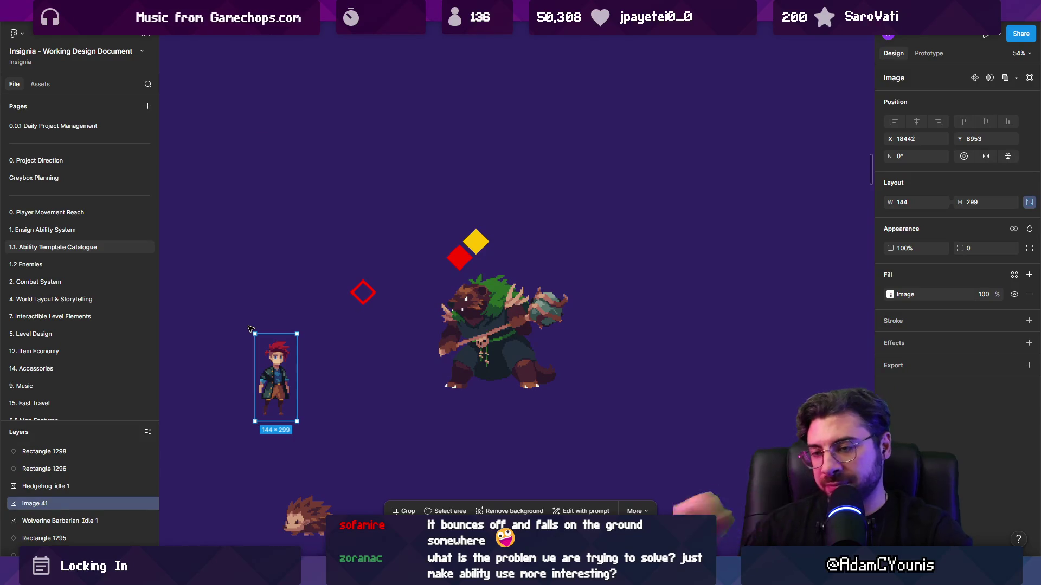
pyautogui.moveTo(285, 370)
pyautogui.mouseDown()
pyautogui.moveTo(350, 341)
pyautogui.moveTo(364, 350)
pyautogui.mouseUp()
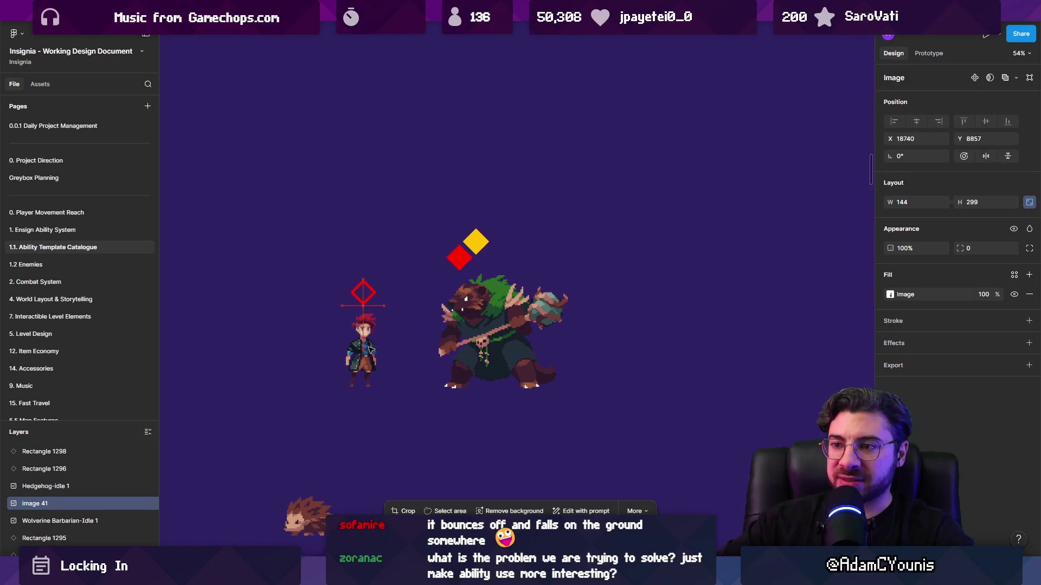
# Select Armin and his outlined diamond together and shift both a little left
pyautogui.moveTo(322, 271); pyautogui.dragTo(402, 379)
pyautogui.moveTo(364, 342); pyautogui.dragTo(333, 342)
pyautogui.click(379, 344)
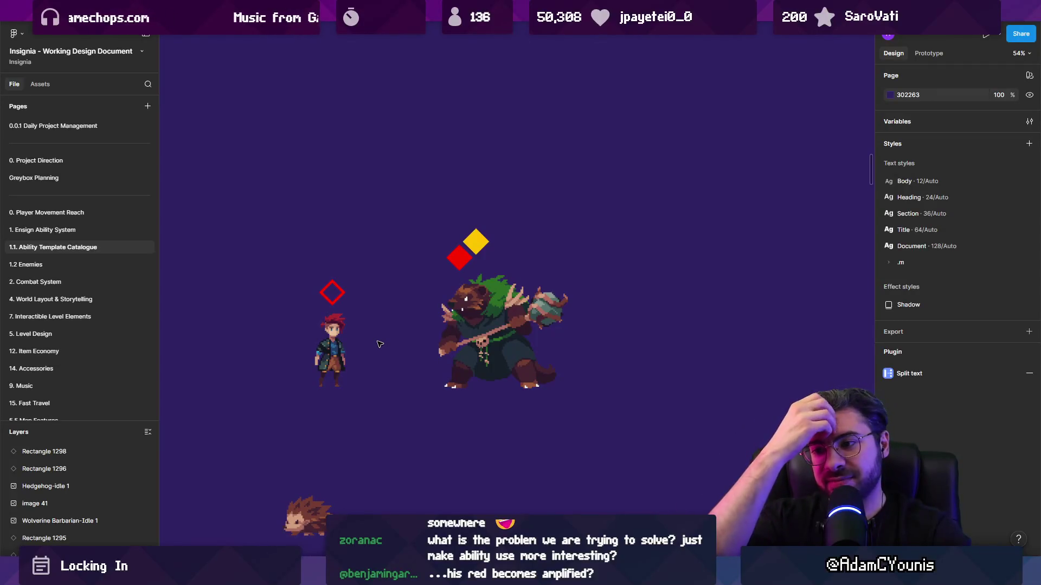
pyautogui.scroll(5, 320, 293)
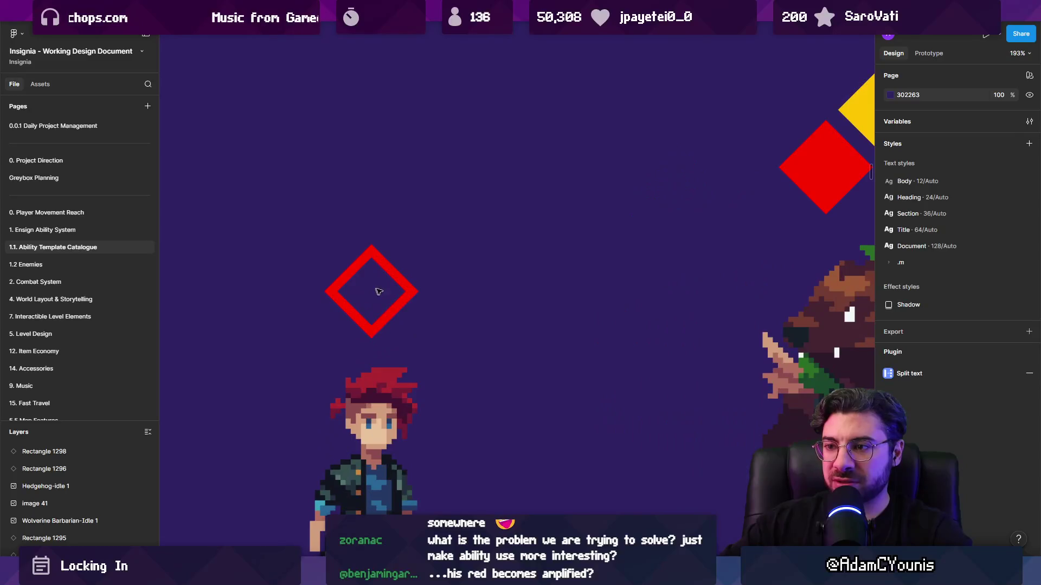
pyautogui.click(395, 278)
pyautogui.moveTo(822, 152)
pyautogui.keyDown('alt'); pyautogui.mouseDown()
pyautogui.moveTo(618, 163)
pyautogui.moveTo(352, 282)
pyautogui.moveTo(368, 275)
pyautogui.mouseUp(); pyautogui.keyUp('alt')
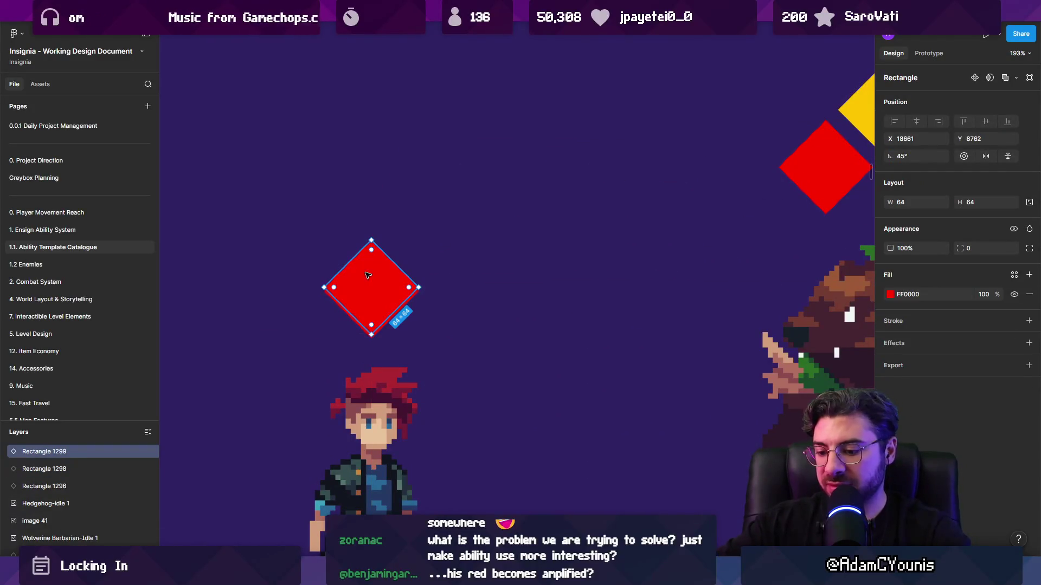
pyautogui.doubleClick(372, 240)
pyautogui.moveTo(372, 245)
pyautogui.mouseDown()
pyautogui.moveTo(410, 281)
pyautogui.moveTo(367, 307)
pyautogui.mouseUp()
pyautogui.press('Escape')
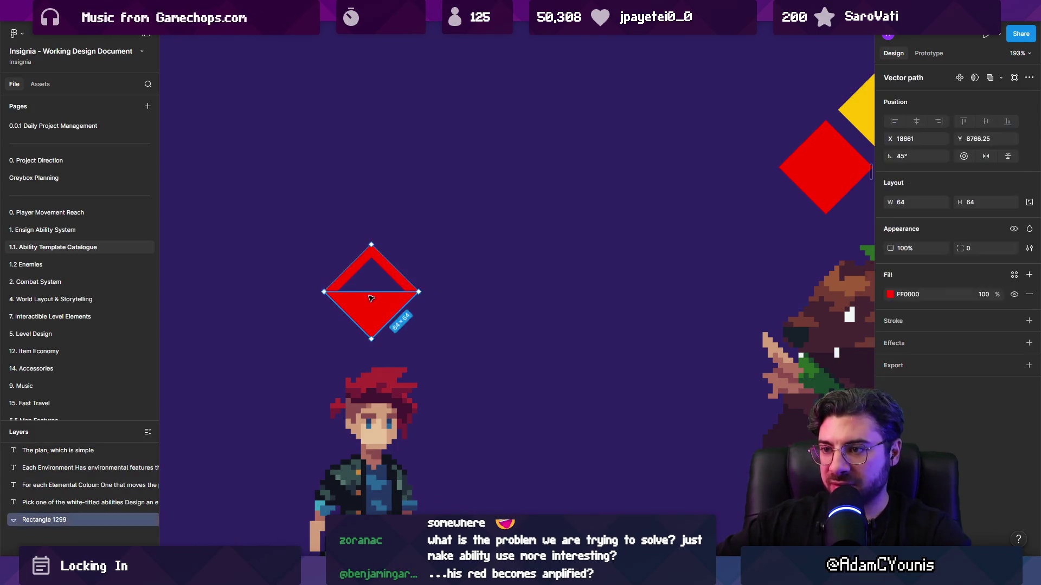
pyautogui.moveTo(372, 265)
pyautogui.mouseDown()
pyautogui.moveTo(360, 291)
pyautogui.moveTo(369, 219)
pyautogui.moveTo(370, 245)
pyautogui.mouseUp()
pyautogui.scroll(-3, 377, 277)
pyautogui.moveTo(378, 293); pyautogui.dragTo(448, 330)
pyautogui.press('Delete')
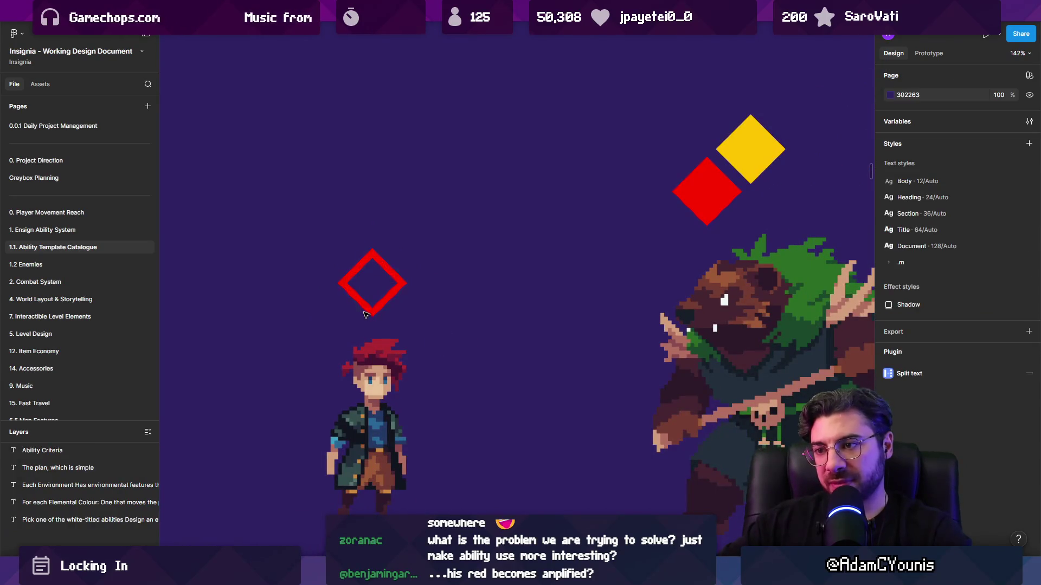
pyautogui.scroll(-5, 390, 285)
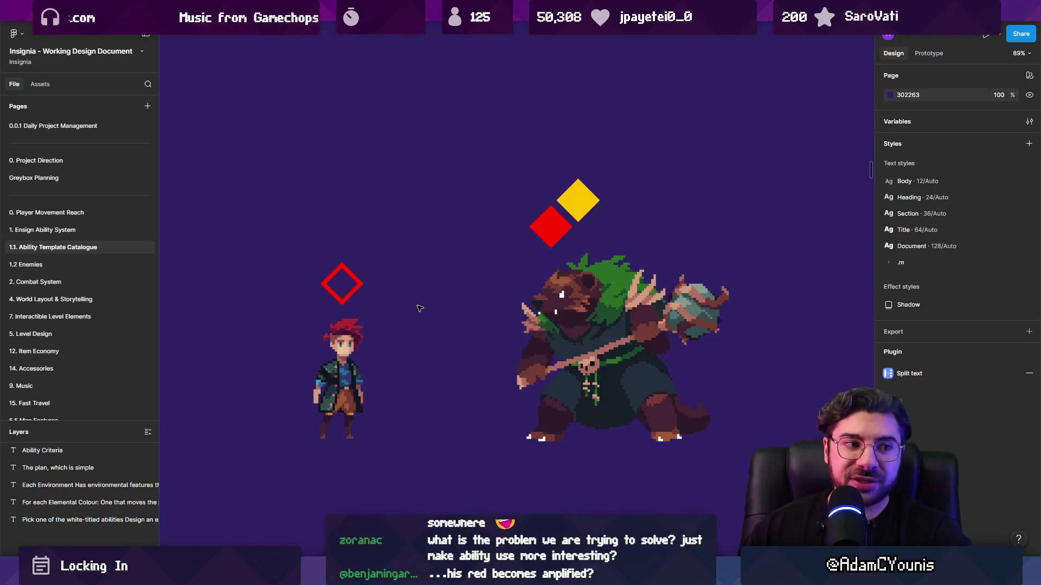
pyautogui.click(355, 293)
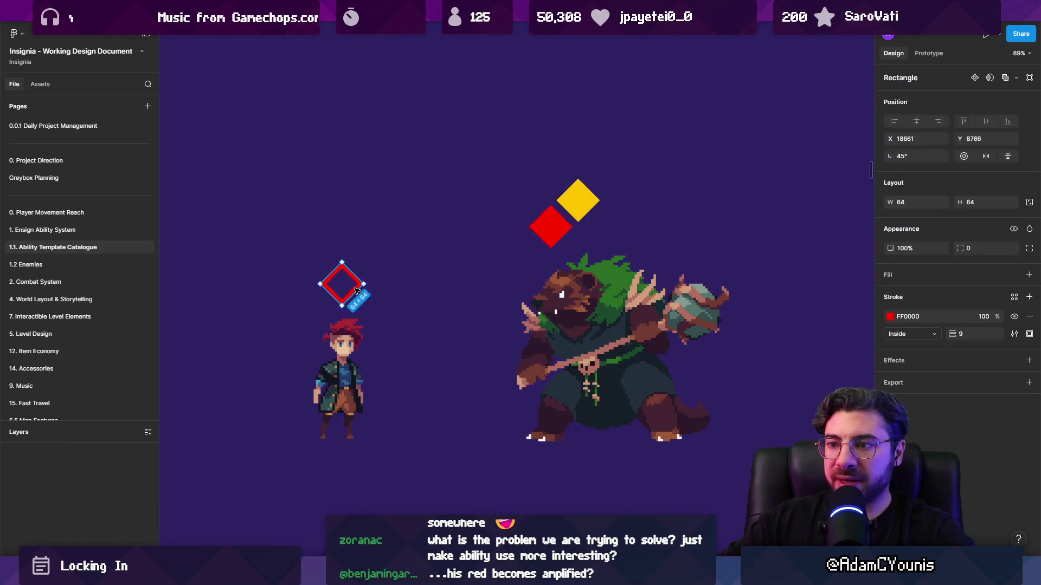
pyautogui.click(353, 245)
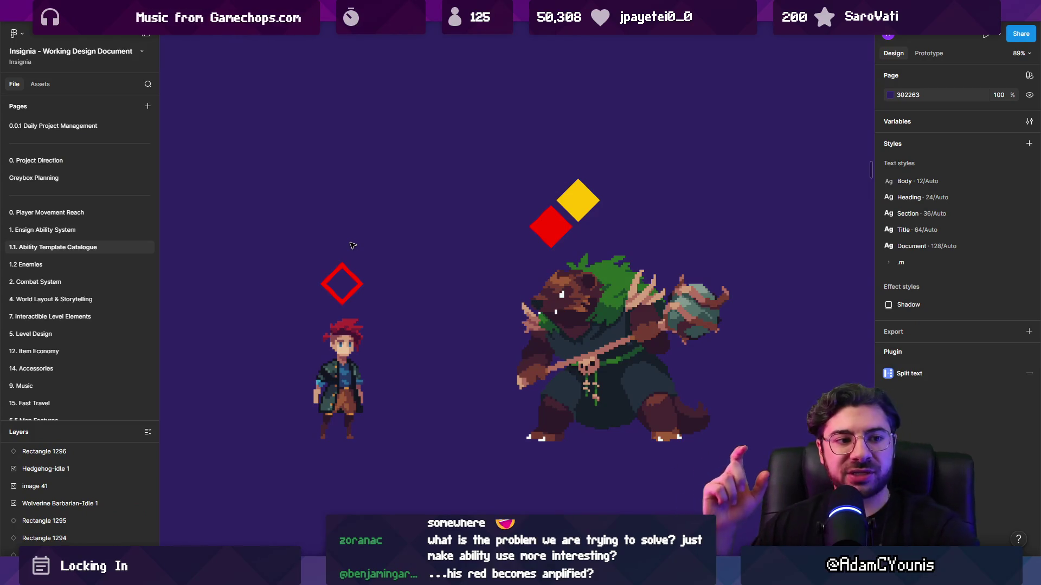
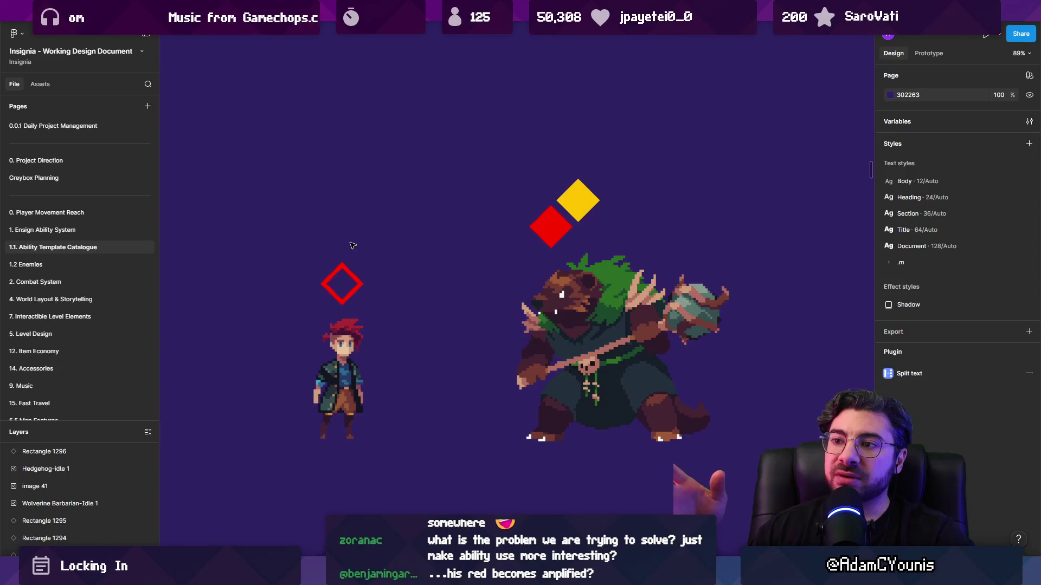
# Move the hero left, place the hedgehog beside it, and set the red diamond above the hedgehog
pyautogui.scroll(-5, 420, 301)
pyautogui.moveTo(355, 282)
pyautogui.mouseDown()
pyautogui.moveTo(403, 370)
pyautogui.moveTo(262, 342)
pyautogui.mouseUp()
pyautogui.moveTo(371, 464); pyautogui.dragTo(340, 349)
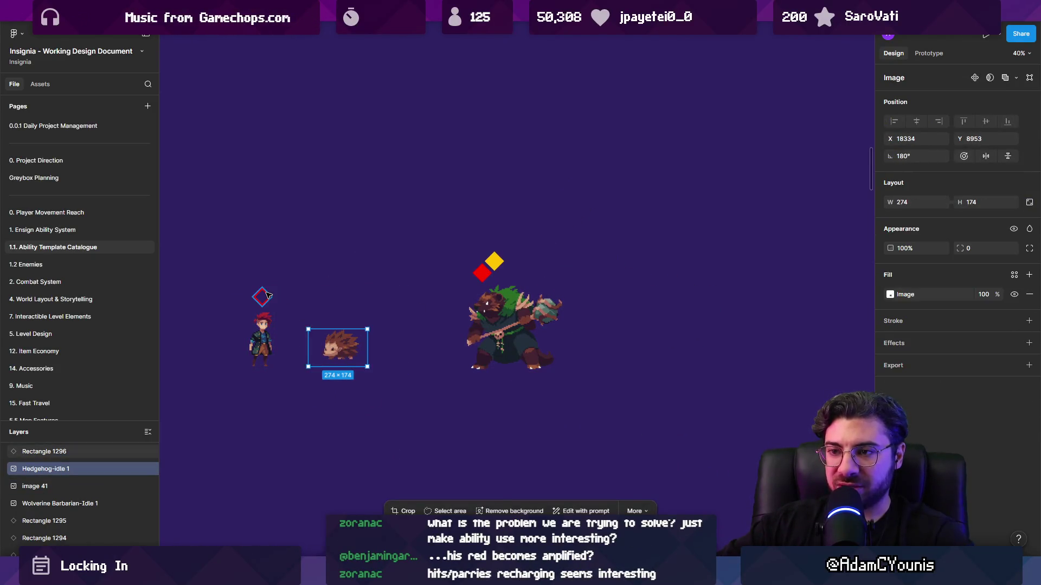
pyautogui.moveTo(261, 297); pyautogui.dragTo(327, 307)
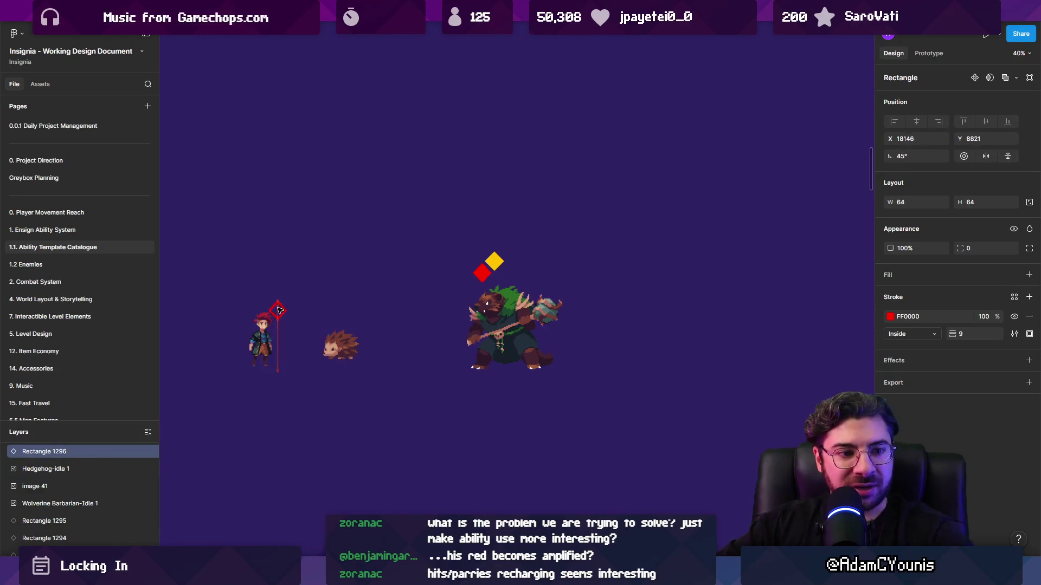
pyautogui.moveTo(347, 320); pyautogui.dragTo(258, 282)
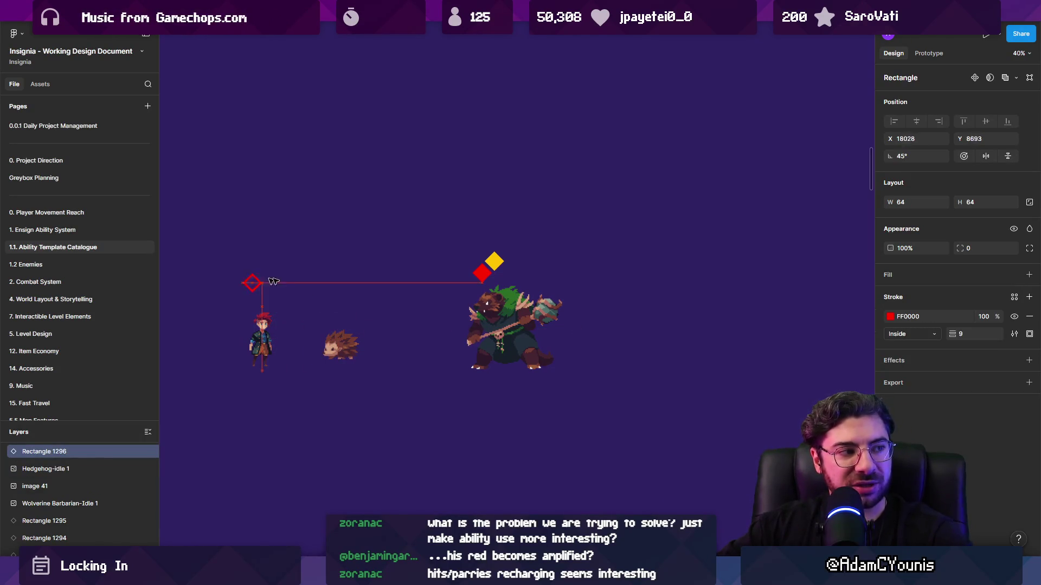
pyautogui.moveTo(342, 316); pyautogui.dragTo(343, 319)
# Nudge the hero sprite slightly right and up so it sits neatly beside the hedgehog
pyautogui.scroll(5, 369, 325)
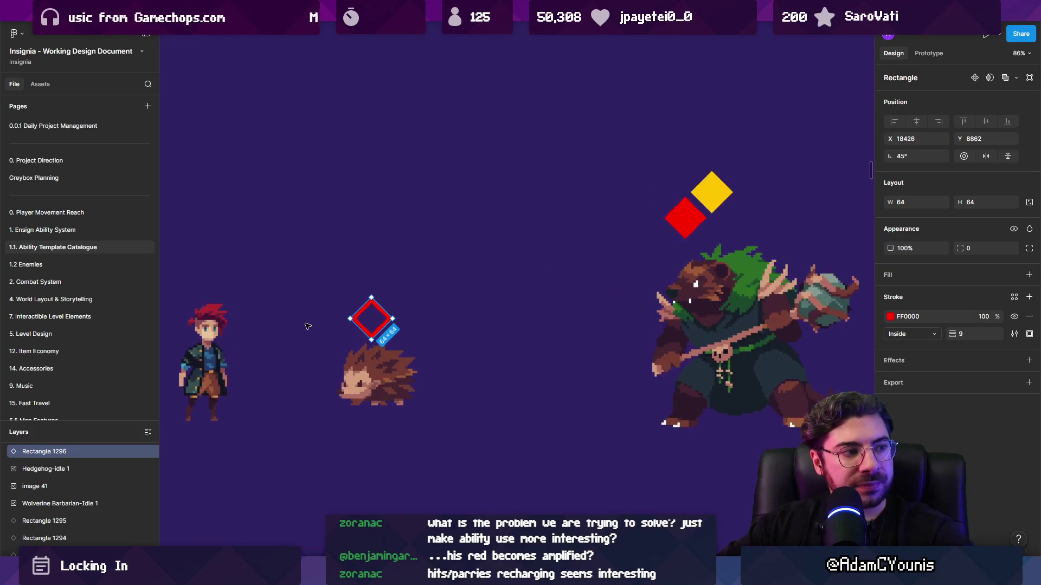
pyautogui.moveTo(312, 353); pyautogui.dragTo(321, 341)
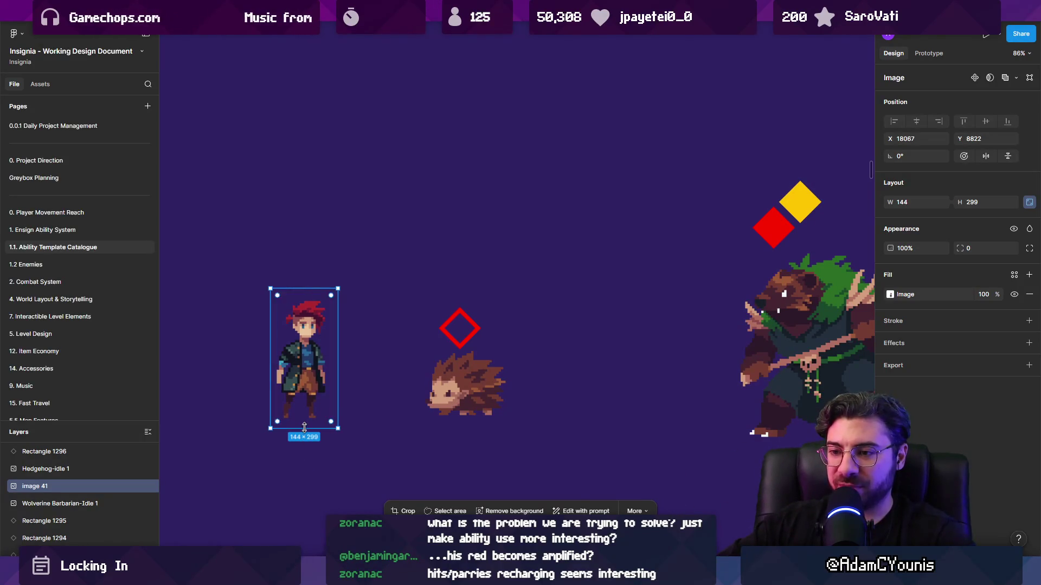
pyautogui.click(472, 404)
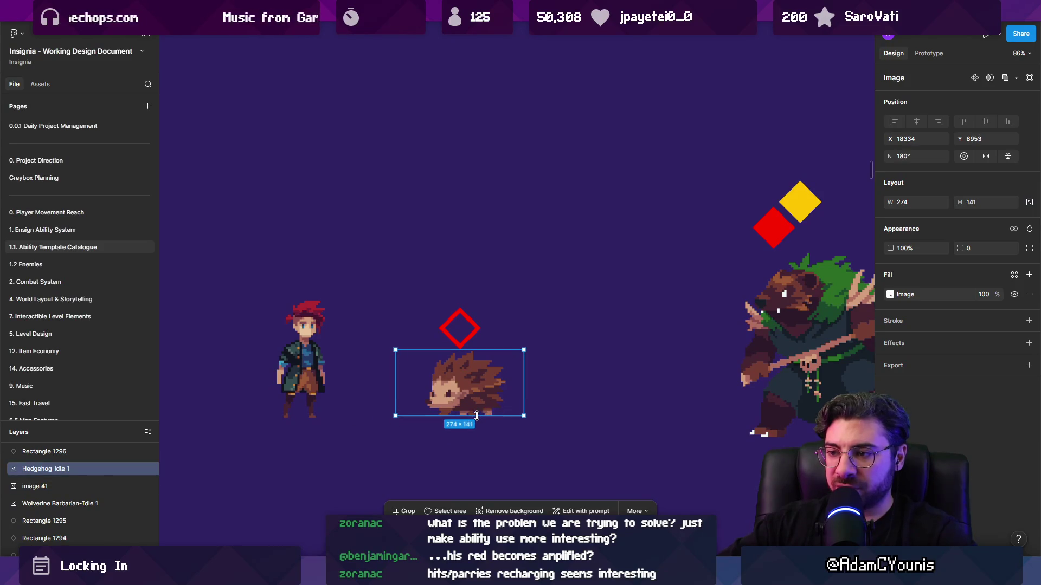
pyautogui.press('Tab')
pyautogui.hotkey('shift', 'Right')
pyautogui.hotkey('shift', 'Right')
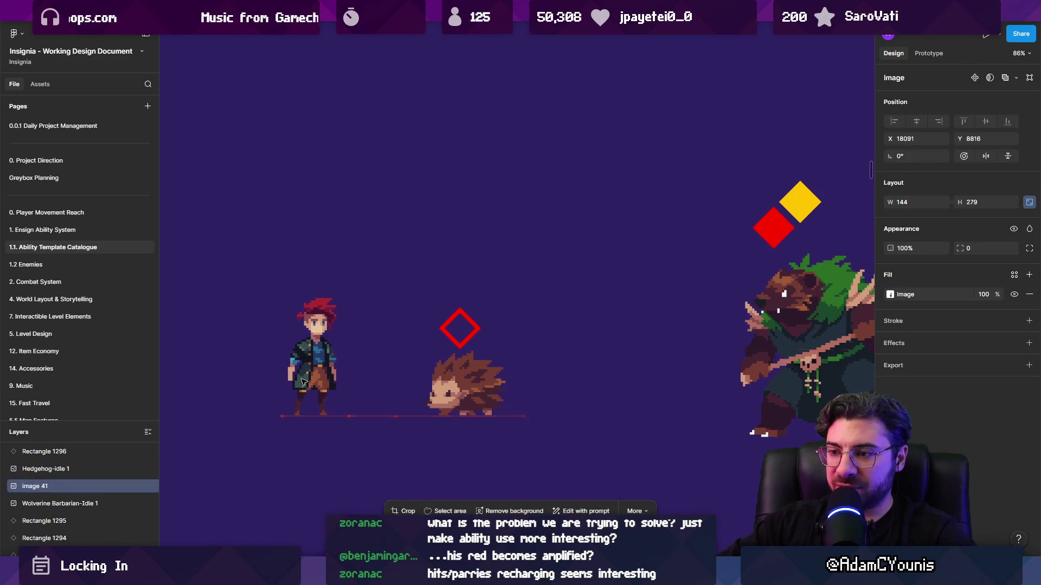
pyautogui.click(363, 440)
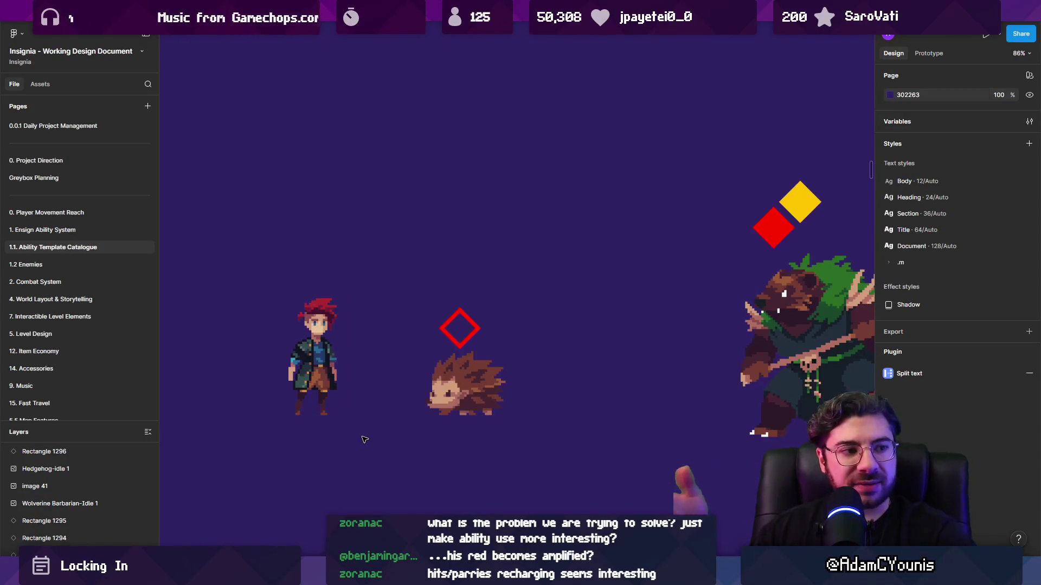
# Drag the red diamond across toward the wolverine boss and duplicate it
pyautogui.moveTo(457, 333)
pyautogui.mouseDown()
pyautogui.moveTo(755, 291)
pyautogui.moveTo(718, 305)
pyautogui.moveTo(759, 456)
pyautogui.mouseUp()
pyautogui.moveTo(822, 477)
pyautogui.mouseDown()
pyautogui.moveTo(584, 427)
pyautogui.moveTo(585, 438)
pyautogui.mouseUp()
pyautogui.hotkey('ctrl', 'd')
# Undo so the red diamond returns above the hedgehog, then switch to the Unity editor
pyautogui.click(570, 158)
pyautogui.hotkey('ctrl', 'z')
pyautogui.hotkey('ctrl', 'z')
pyautogui.scroll(-5, 585, 288)
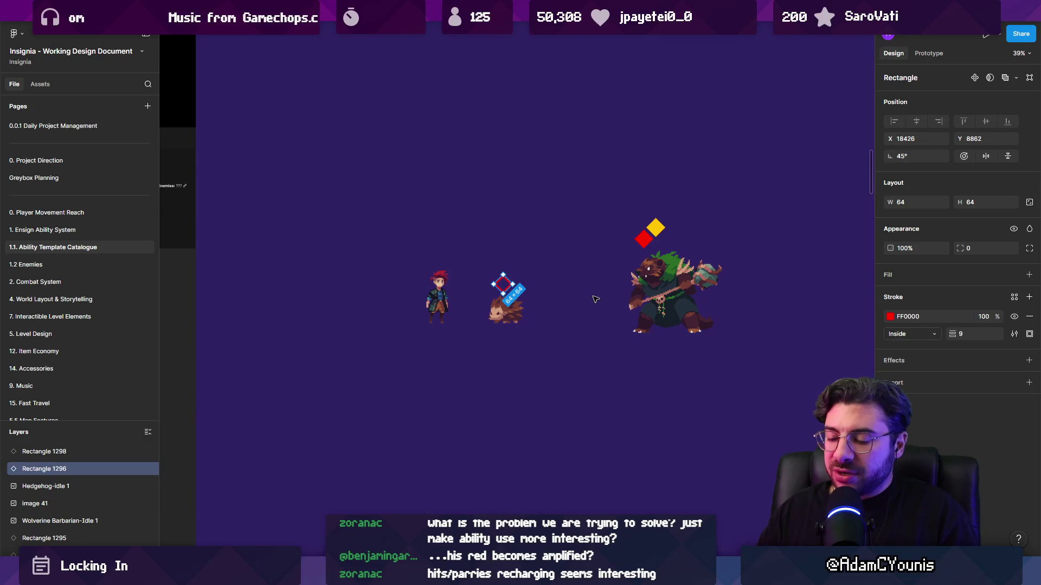
pyautogui.hotkey('alt', 'Tab')
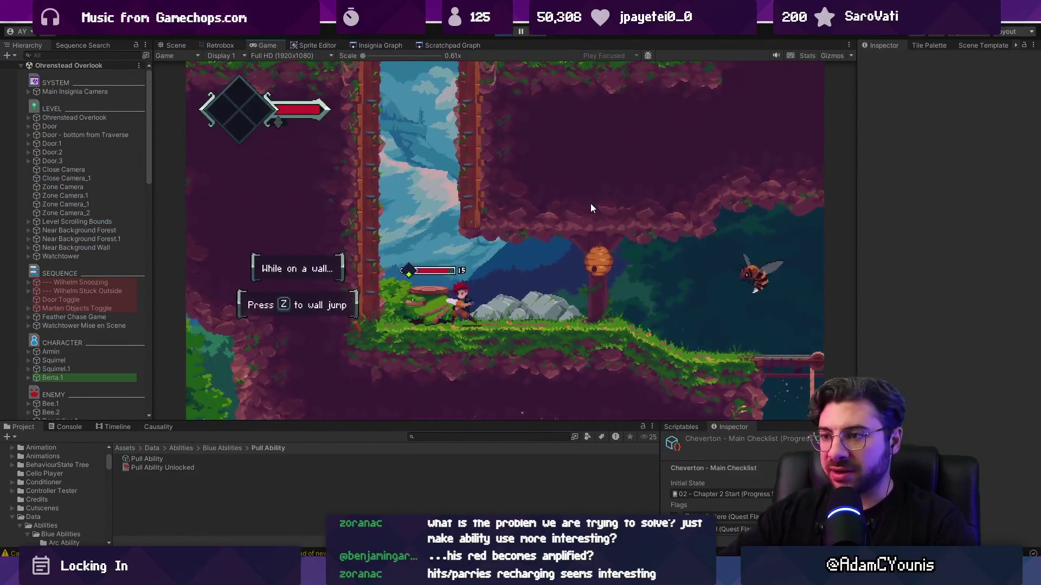
# Maximize the Game view and fight the brown enemies while climbing into the forest
pyautogui.hotkey('shift', 'space')
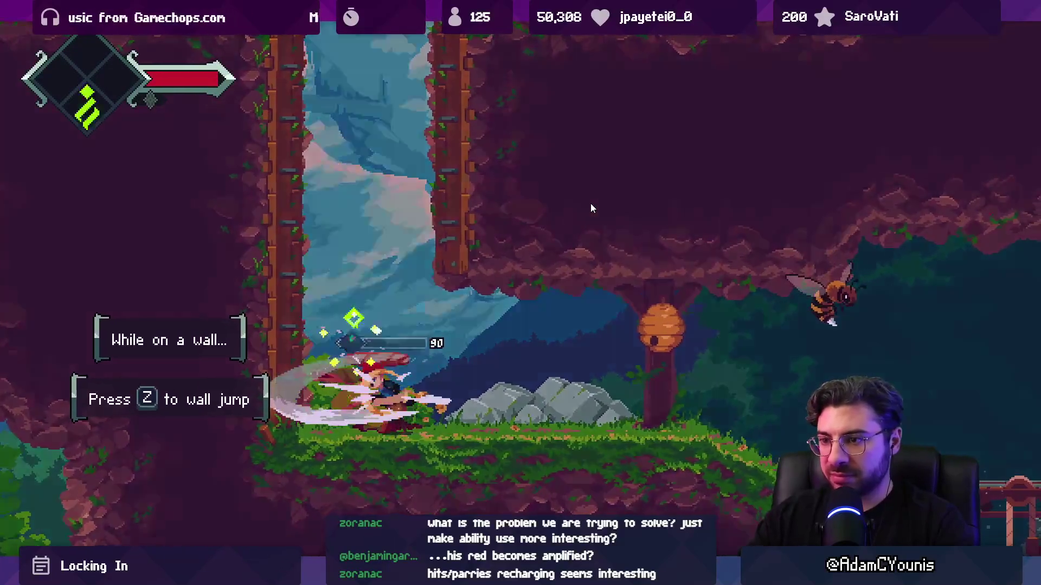
pyautogui.press('z')
pyautogui.press('Right')
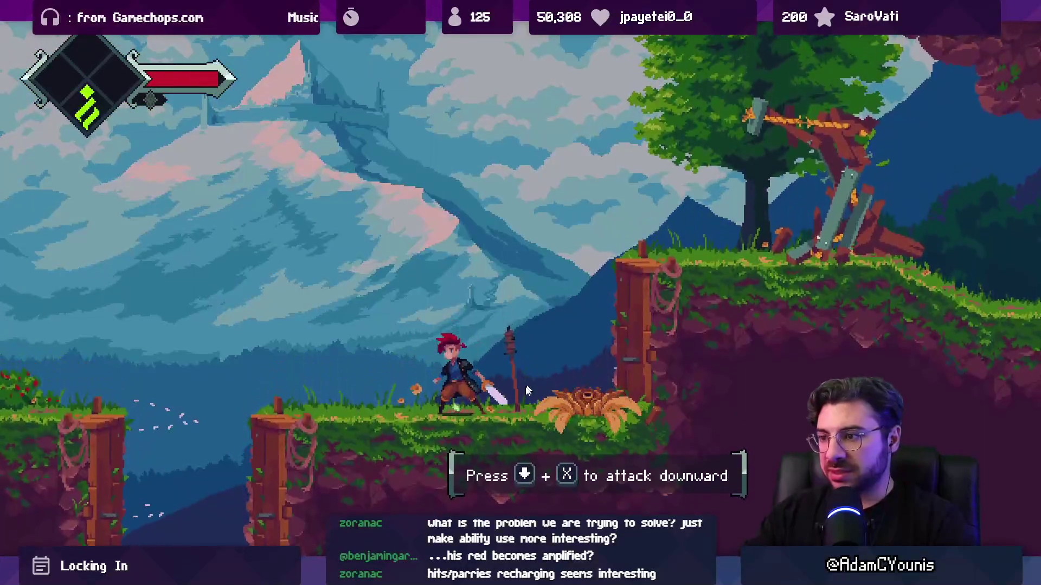
pyautogui.press('x')
pyautogui.press('z')
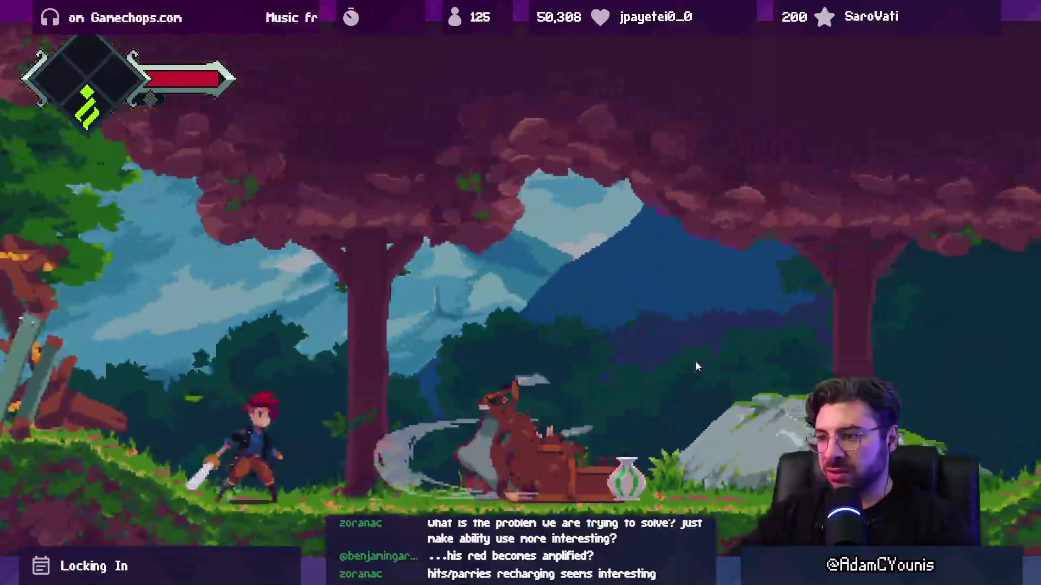
pyautogui.press('x')
pyautogui.press('x')
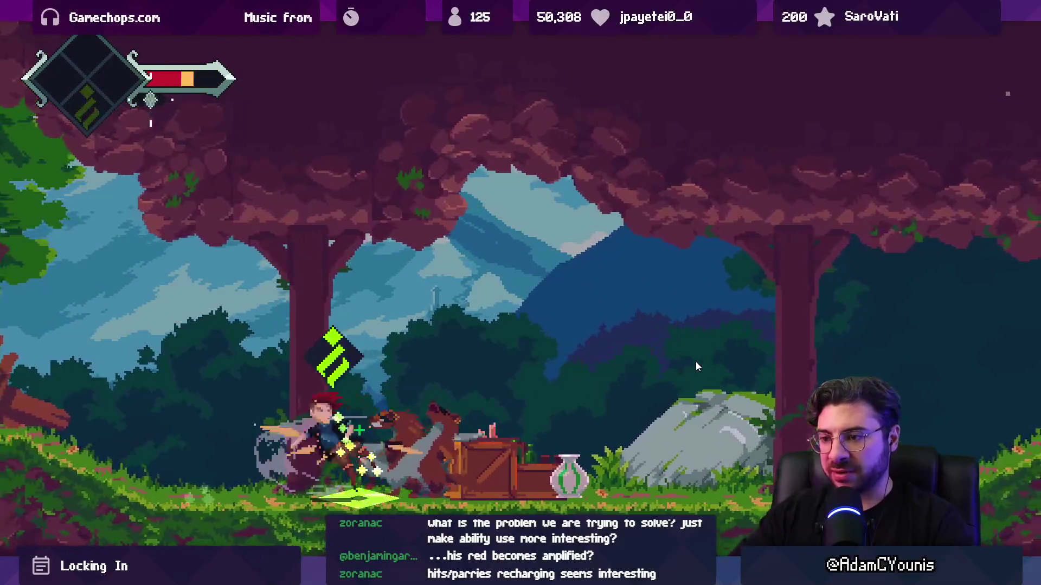
pyautogui.press('z')
pyautogui.press('x')
pyautogui.press('x')
pyautogui.press('z')
pyautogui.press('z')
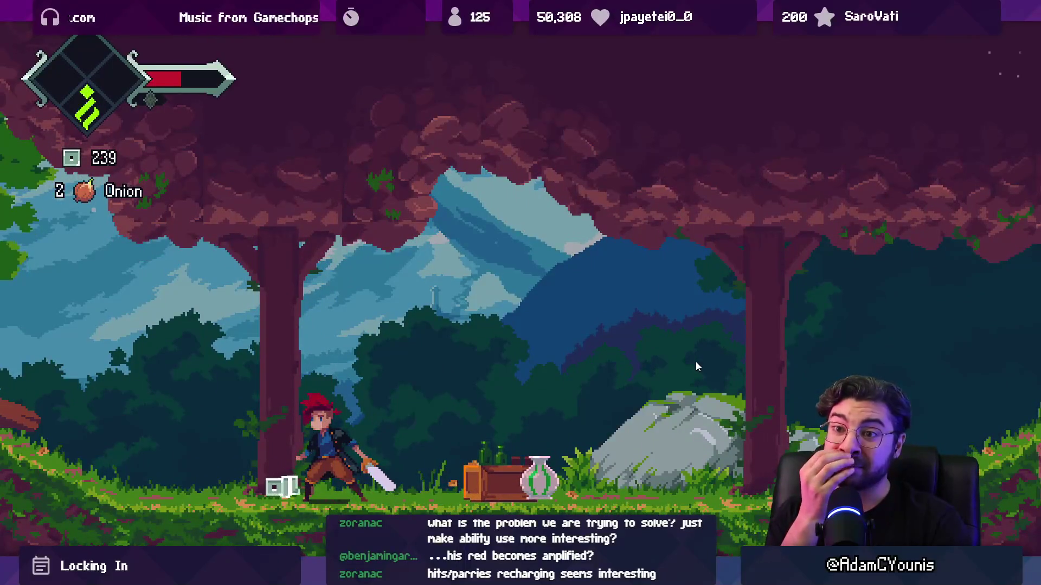
# Run left through the forest, smash a breakable object for gems, and cling to the pit wall
pyautogui.press('Left')
pyautogui.press('z')
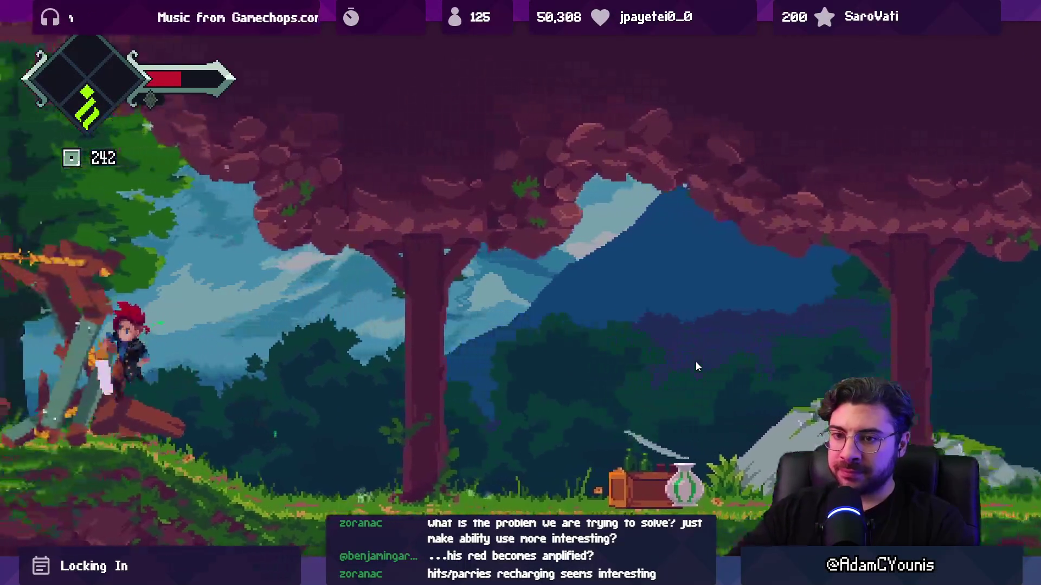
pyautogui.press('x')
pyautogui.press('Left')
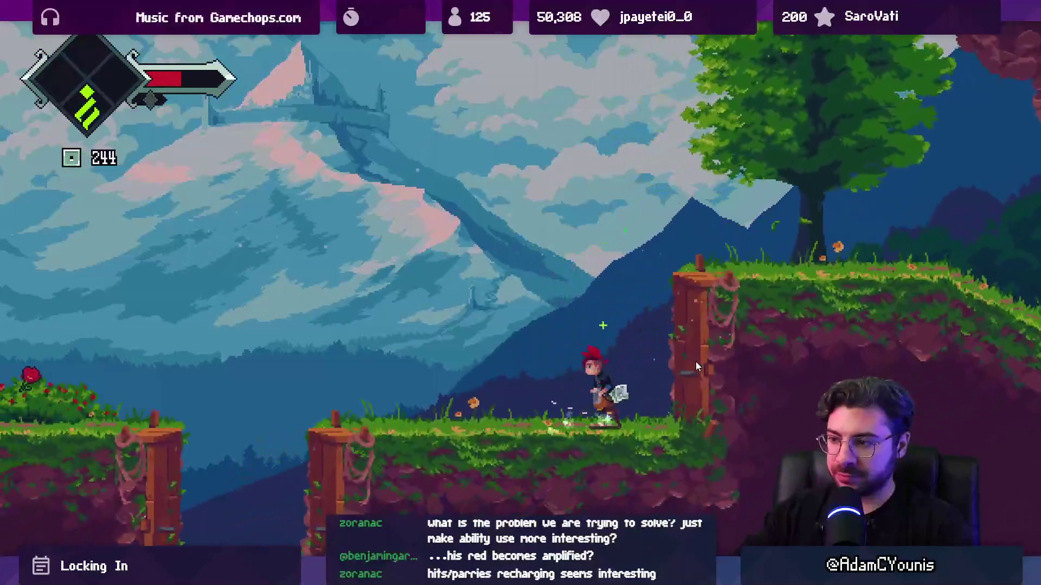
pyautogui.press('z')
pyautogui.press('Left')
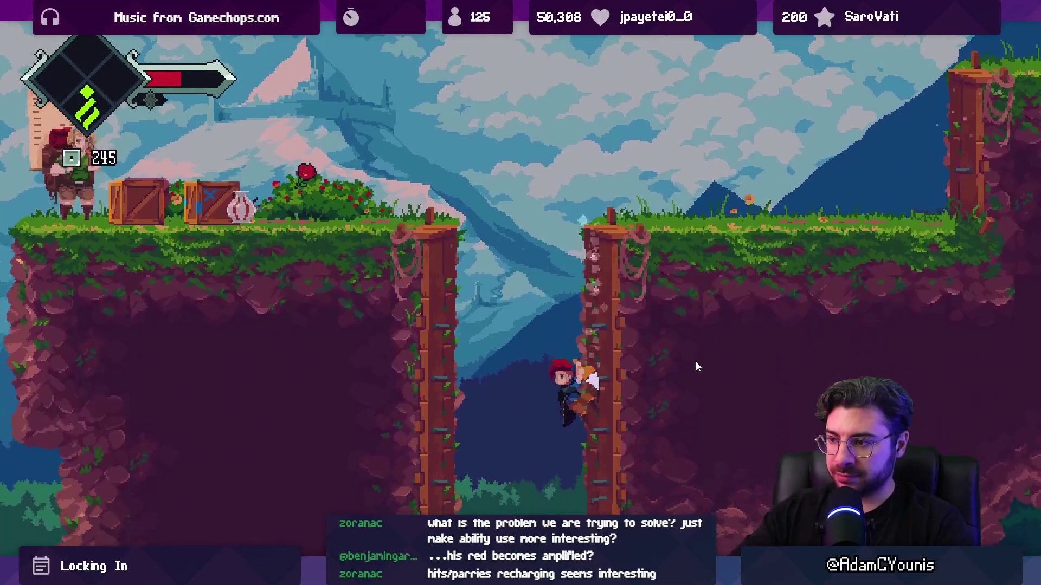
# Hit the beehive for 3 honeycombs and fight the hornet guarding the hive
pyautogui.press('Right')
pyautogui.press('x')
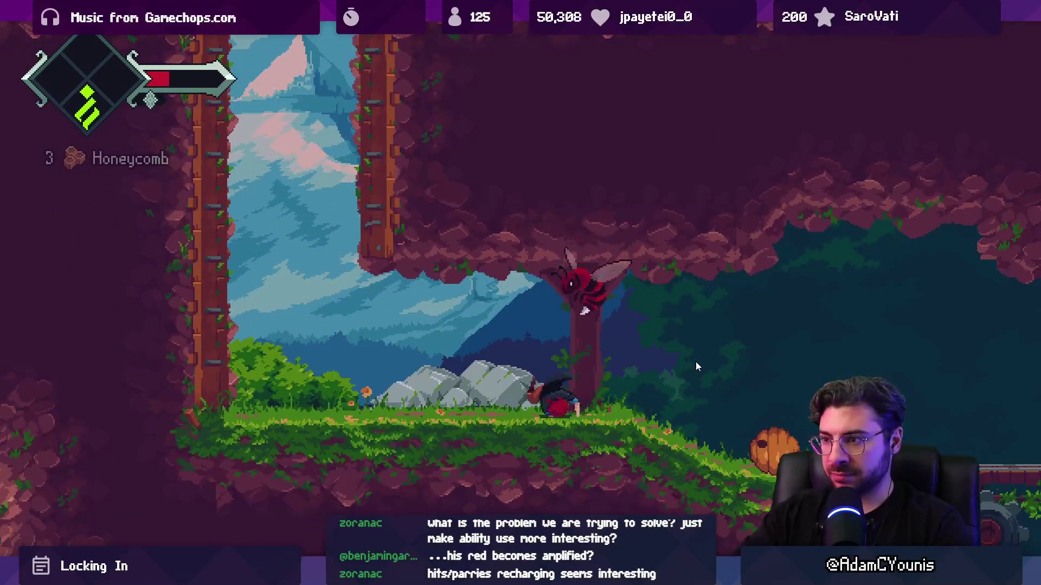
pyautogui.press('Left')
pyautogui.press('z')
pyautogui.press('Right')
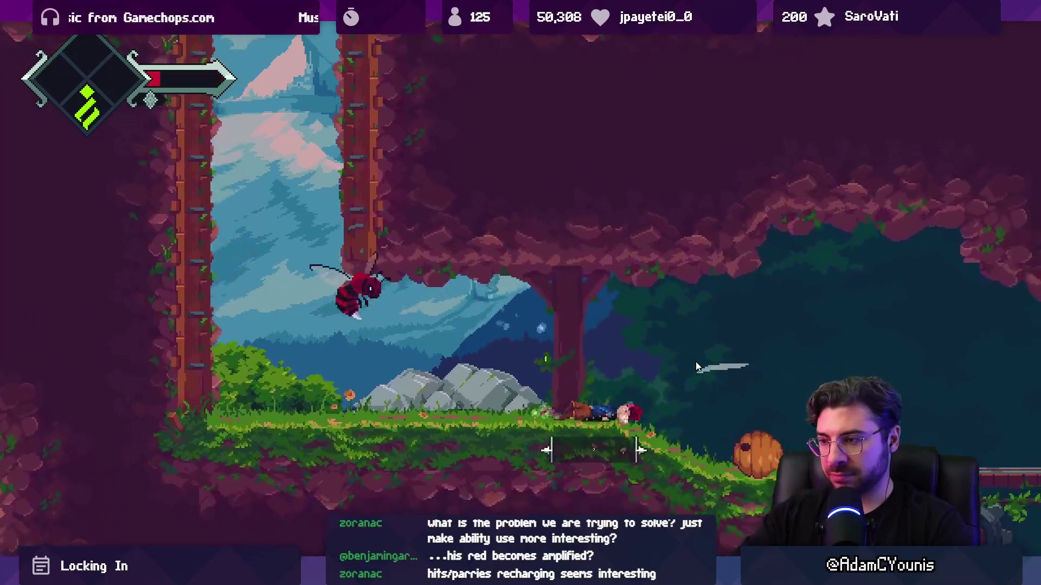
pyautogui.press('x')
pyautogui.press('Right')
pyautogui.press('z')
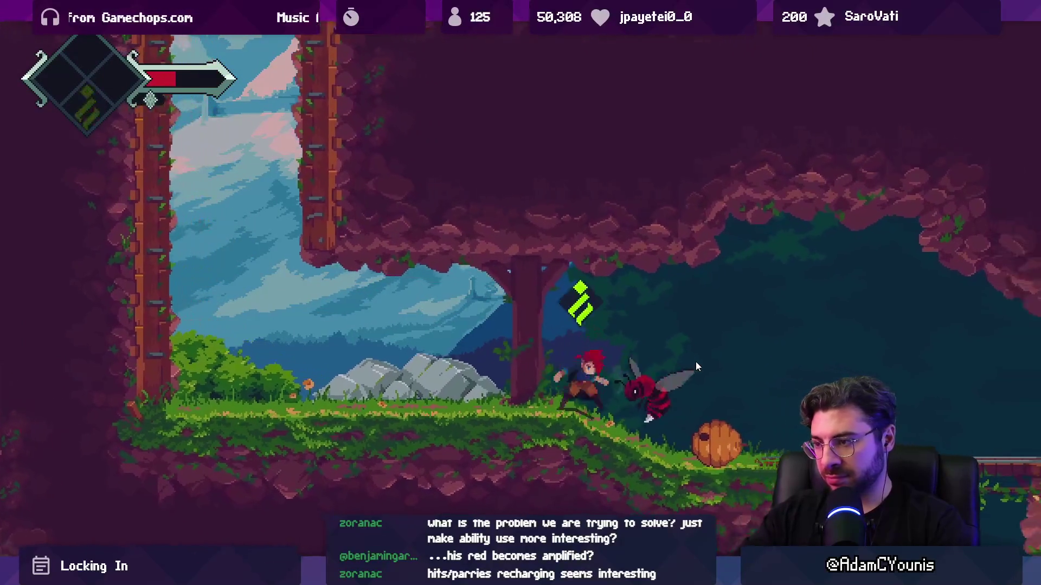